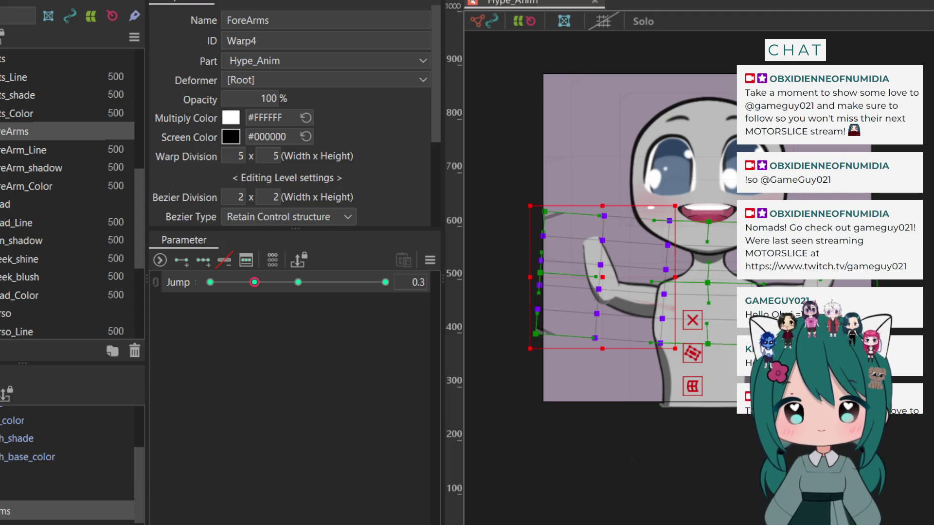
At the Jump 0.1 key, nudge the forearm mesh's right columns up and right
{"action": "mouse_move", "coordinate": [255, 282]}
{"action": "left_mouse_down"}
{"action": "mouse_move", "coordinate": [223, 294]}
{"action": "mouse_move", "coordinate": [240, 313]}
{"action": "mouse_move", "coordinate": [188, 344]}
{"action": "mouse_move", "coordinate": [261, 340]}
{"action": "mouse_move", "coordinate": [253, 340]}
{"action": "left_mouse_up"}
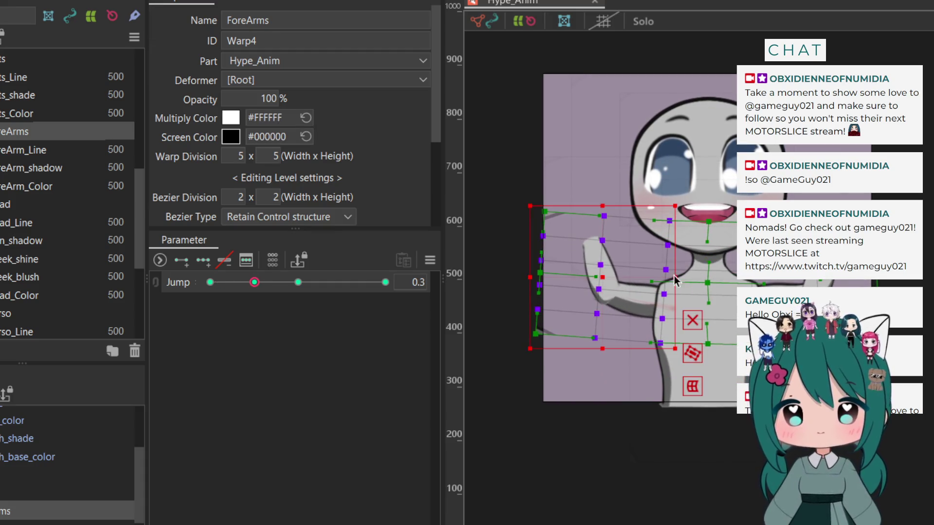
{"action": "left_click", "coordinate": [721, 377]}
{"action": "left_click_drag", "start_coordinate": [813, 281], "coordinate": [820, 280]}
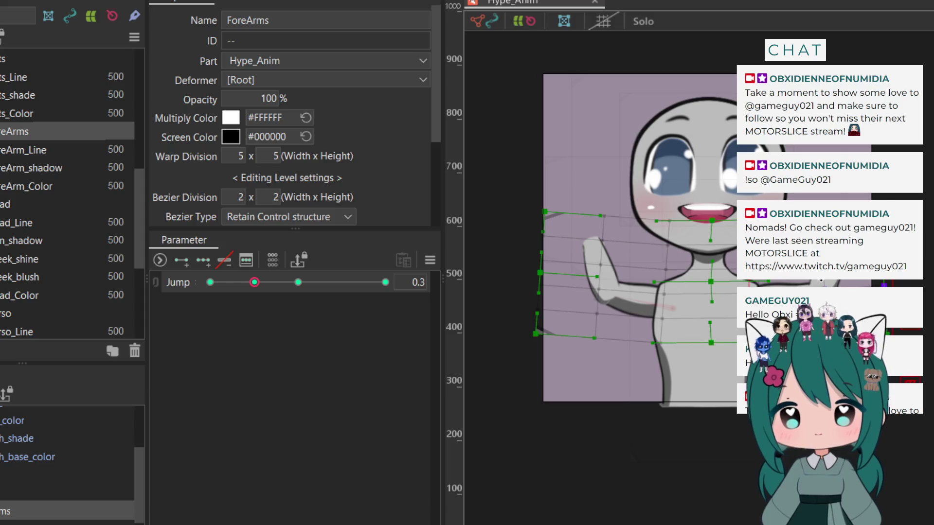
{"action": "left_click", "coordinate": [252, 282]}
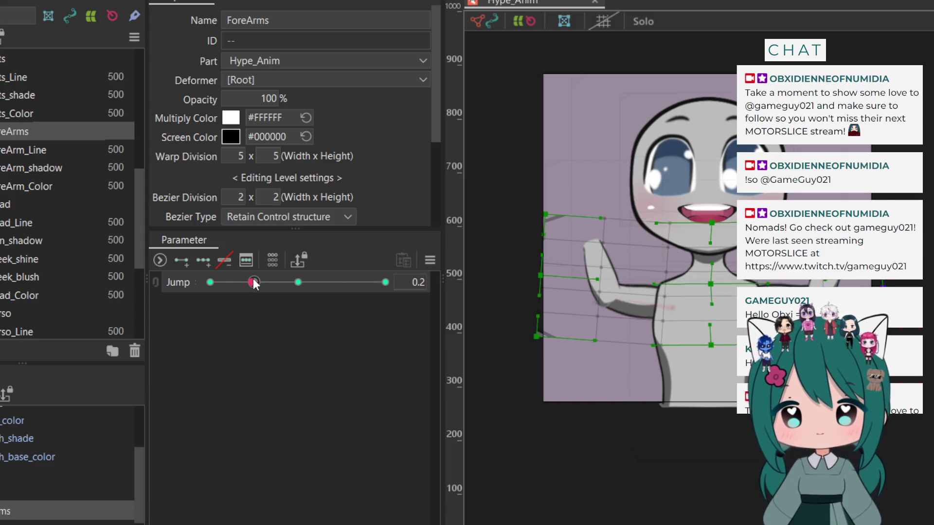
{"action": "mouse_move", "coordinate": [244, 285]}
{"action": "left_mouse_down"}
{"action": "mouse_move", "coordinate": [196, 309]}
{"action": "mouse_move", "coordinate": [231, 308]}
{"action": "left_mouse_up"}
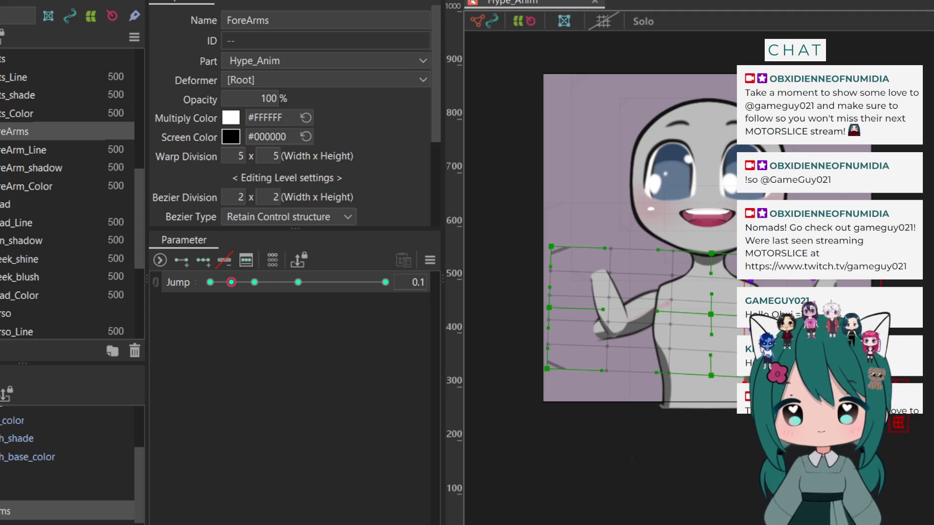
At Jump 1.0, skew the arm mesh's right side upward, then select its left points at an earlier key
{"action": "mouse_move", "coordinate": [229, 283]}
{"action": "left_mouse_down"}
{"action": "mouse_move", "coordinate": [209, 283]}
{"action": "mouse_move", "coordinate": [385, 282]}
{"action": "left_mouse_up"}
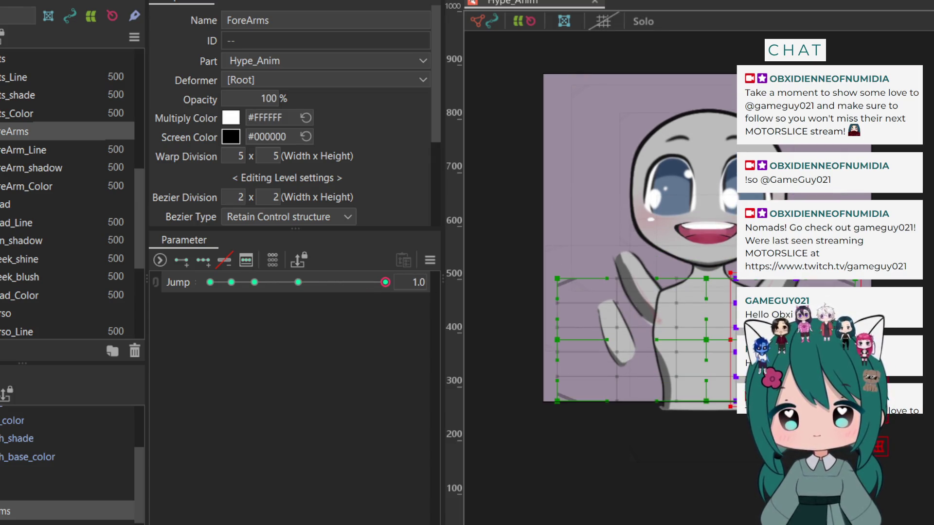
{"action": "left_click_drag", "start_coordinate": [733, 340], "coordinate": [734, 245]}
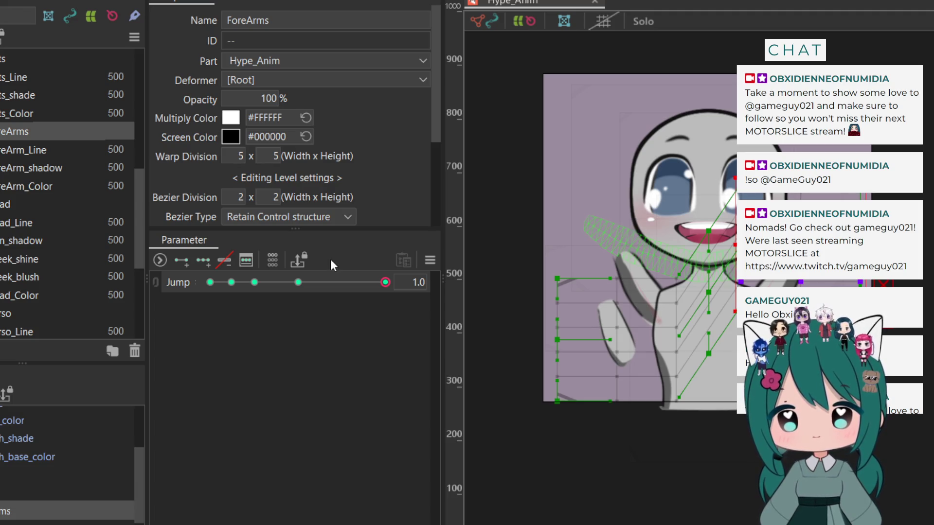
{"action": "mouse_move", "coordinate": [383, 285]}
{"action": "left_mouse_down"}
{"action": "mouse_move", "coordinate": [252, 291]}
{"action": "mouse_move", "coordinate": [162, 313]}
{"action": "left_mouse_up"}
{"action": "mouse_move", "coordinate": [542, 247]}
{"action": "left_mouse_down"}
{"action": "mouse_move", "coordinate": [706, 437]}
{"action": "mouse_move", "coordinate": [691, 444]}
{"action": "left_mouse_up"}
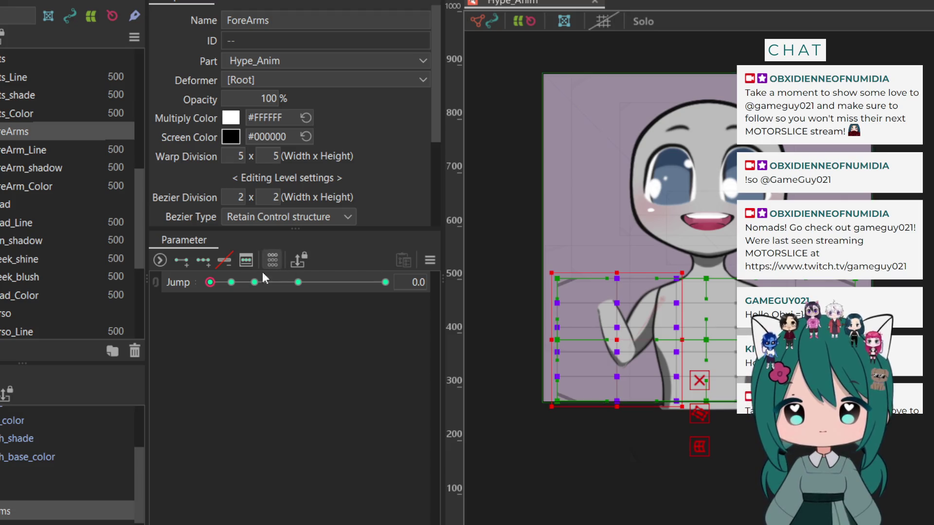
Shift the ForeArms box slightly left and down at Jump 0.1, then shift and tilt it clockwise at 0.5
{"action": "left_click_drag", "start_coordinate": [210, 288], "coordinate": [231, 283]}
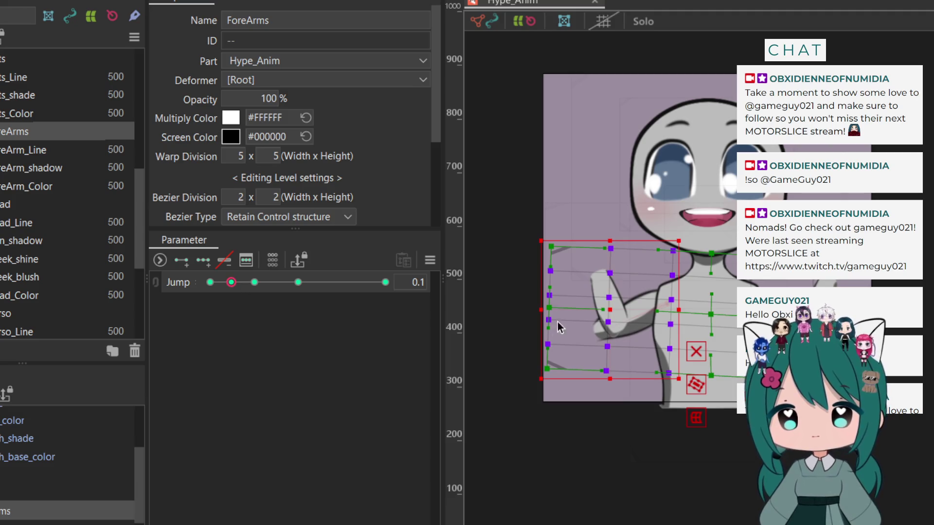
{"action": "left_click_drag", "start_coordinate": [610, 310], "coordinate": [597, 313]}
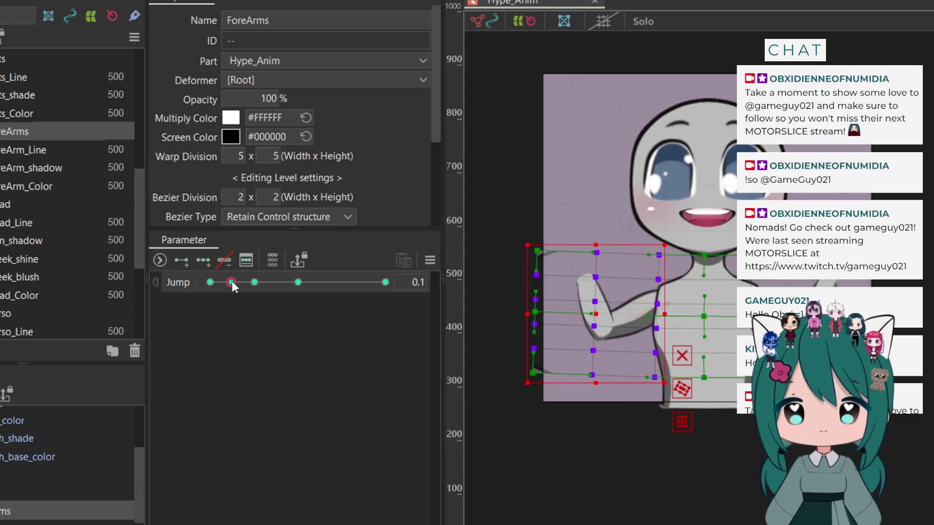
{"action": "left_click_drag", "start_coordinate": [231, 284], "coordinate": [299, 284]}
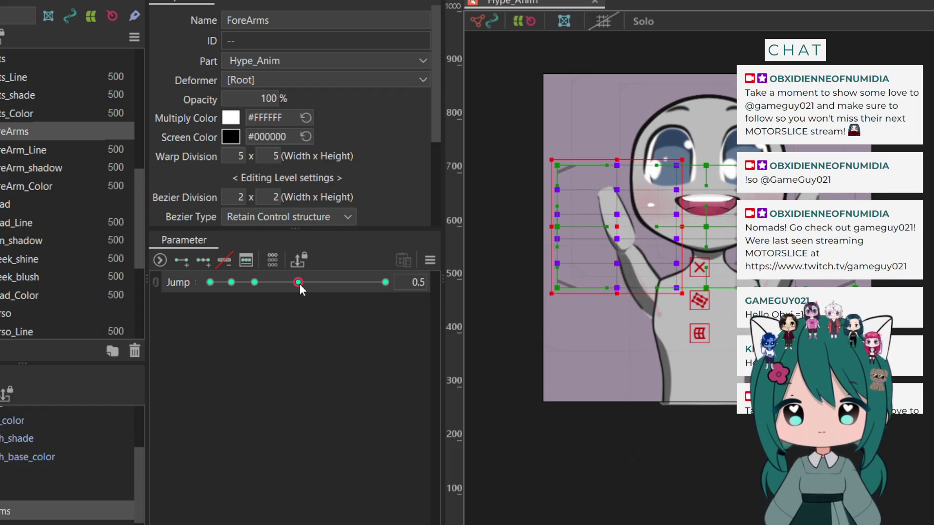
{"action": "left_click_drag", "start_coordinate": [615, 226], "coordinate": [613, 231]}
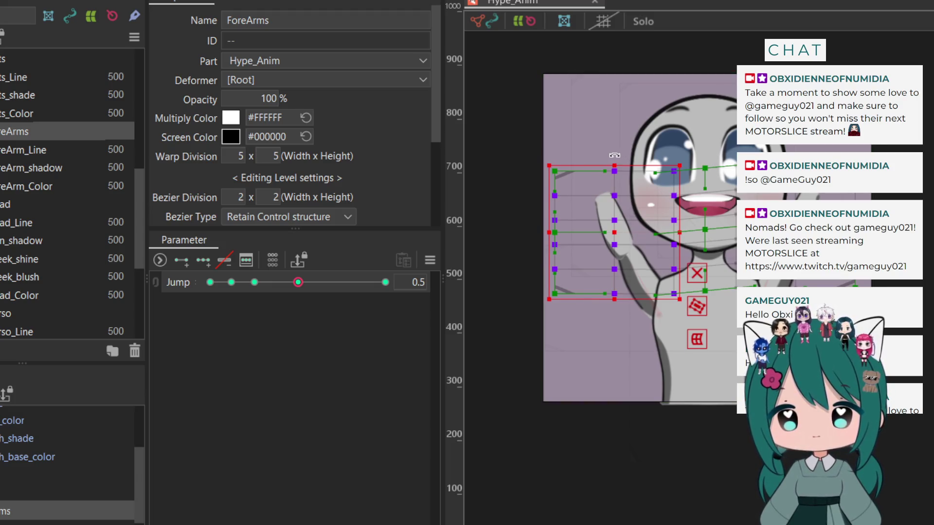
{"action": "left_click_drag", "start_coordinate": [614, 159], "coordinate": [619, 153]}
{"action": "left_click_drag", "start_coordinate": [615, 231], "coordinate": [618, 230]}
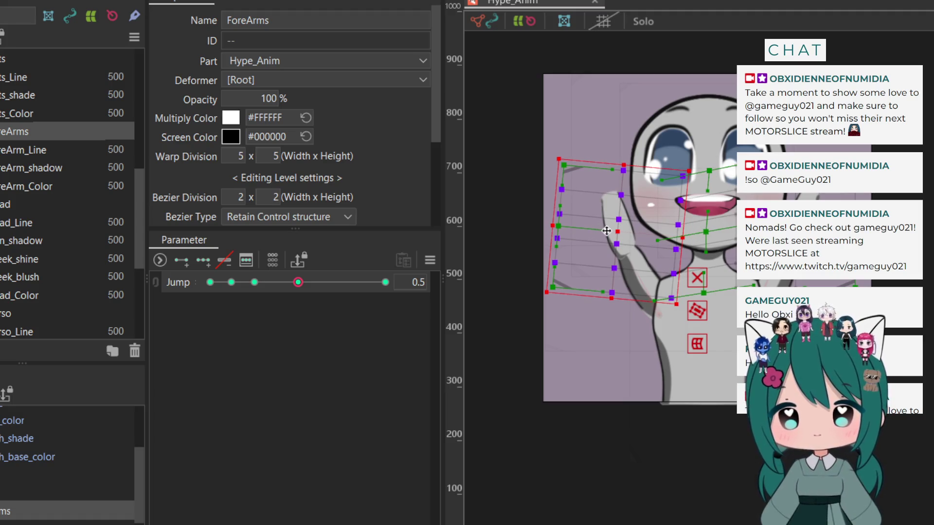
At Jump 1.0, lift the forearm mesh up toward the face, then check the motion from 0.0
{"action": "left_click_drag", "start_coordinate": [298, 283], "coordinate": [441, 287]}
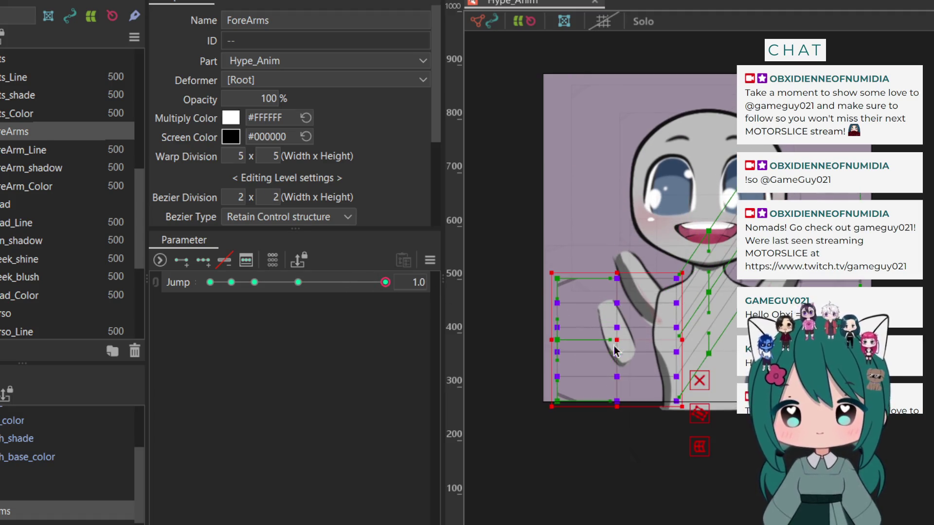
{"action": "left_click_drag", "start_coordinate": [617, 337], "coordinate": [615, 239]}
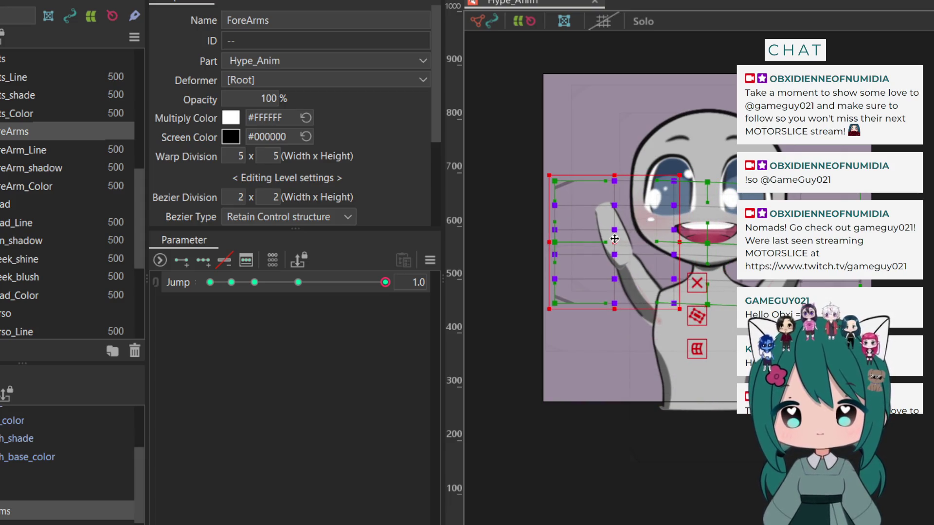
{"action": "mouse_move", "coordinate": [386, 282]}
{"action": "left_mouse_down"}
{"action": "mouse_move", "coordinate": [182, 313]}
{"action": "mouse_move", "coordinate": [386, 307]}
{"action": "left_mouse_up"}
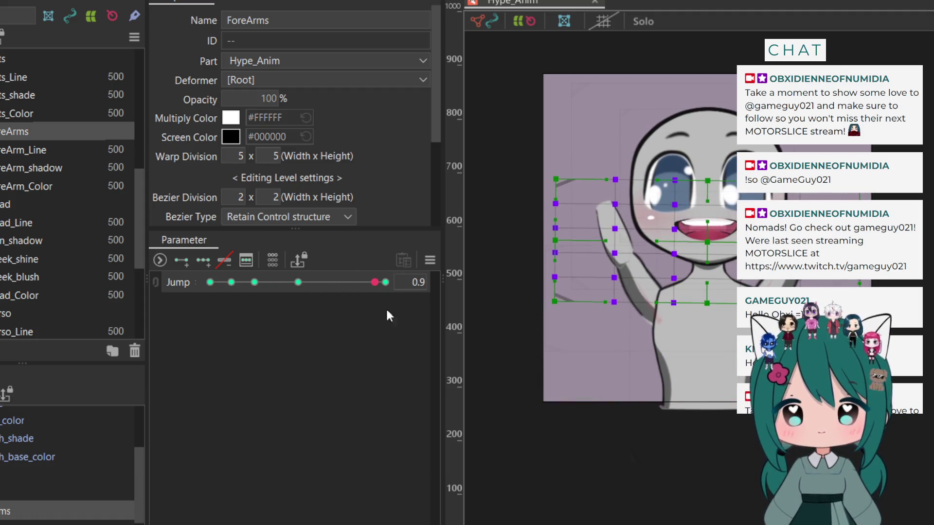
{"action": "left_click", "coordinate": [576, 423]}
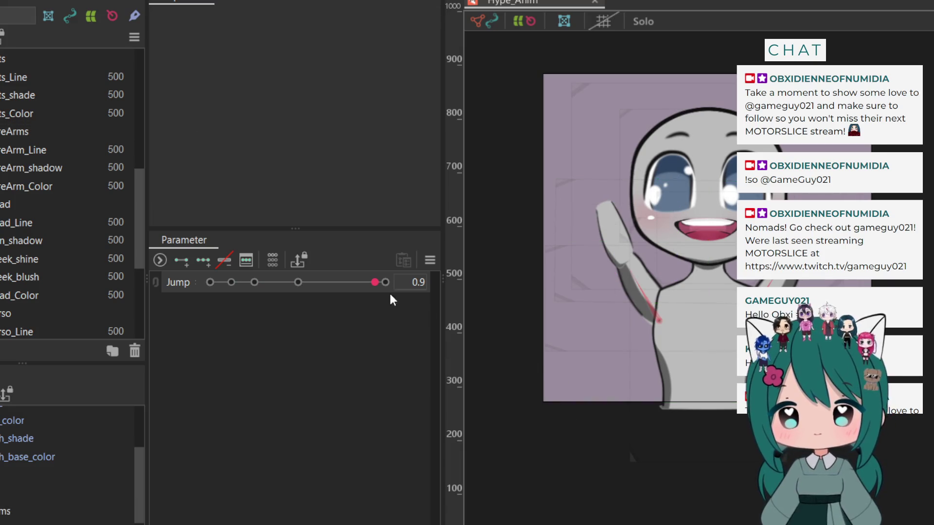
Scrub Jump across its full range to preview the arm, then select the Fists warp deformer
{"action": "mouse_move", "coordinate": [302, 282]}
{"action": "left_mouse_down"}
{"action": "mouse_move", "coordinate": [172, 297]}
{"action": "mouse_move", "coordinate": [379, 289]}
{"action": "left_mouse_up"}
{"action": "mouse_move", "coordinate": [244, 307]}
{"action": "left_mouse_down"}
{"action": "mouse_move", "coordinate": [146, 318]}
{"action": "mouse_move", "coordinate": [276, 293]}
{"action": "mouse_move", "coordinate": [416, 300]}
{"action": "mouse_move", "coordinate": [293, 287]}
{"action": "mouse_move", "coordinate": [197, 307]}
{"action": "mouse_move", "coordinate": [448, 308]}
{"action": "left_mouse_up"}
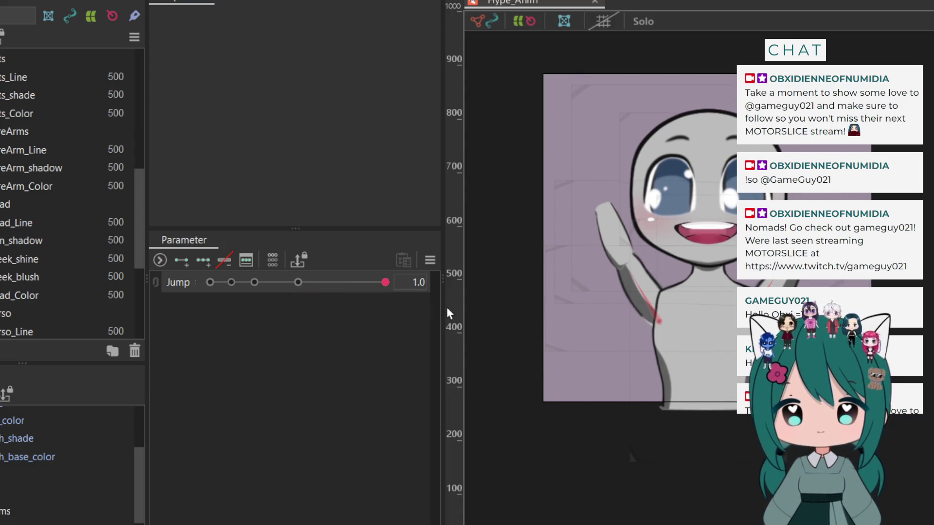
{"action": "left_click_drag", "start_coordinate": [314, 305], "coordinate": [188, 312]}
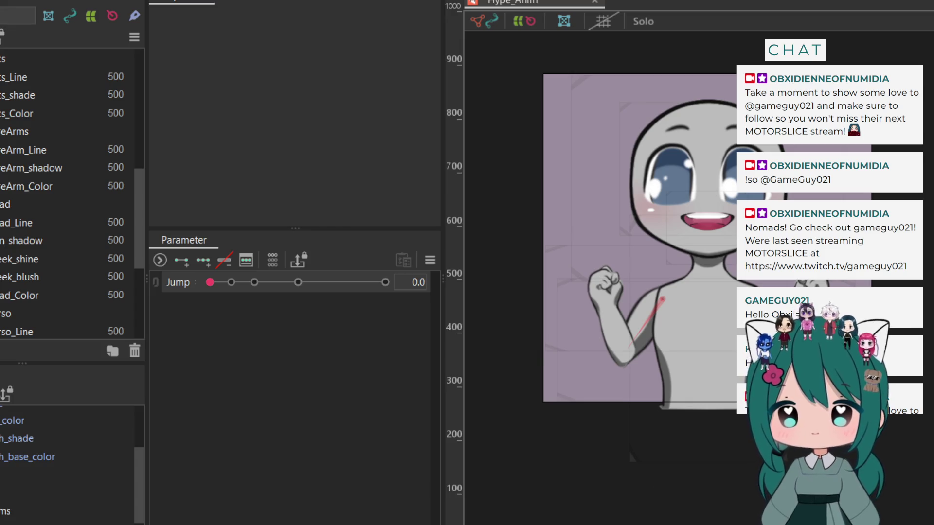
{"action": "left_click", "coordinate": [29, 59]}
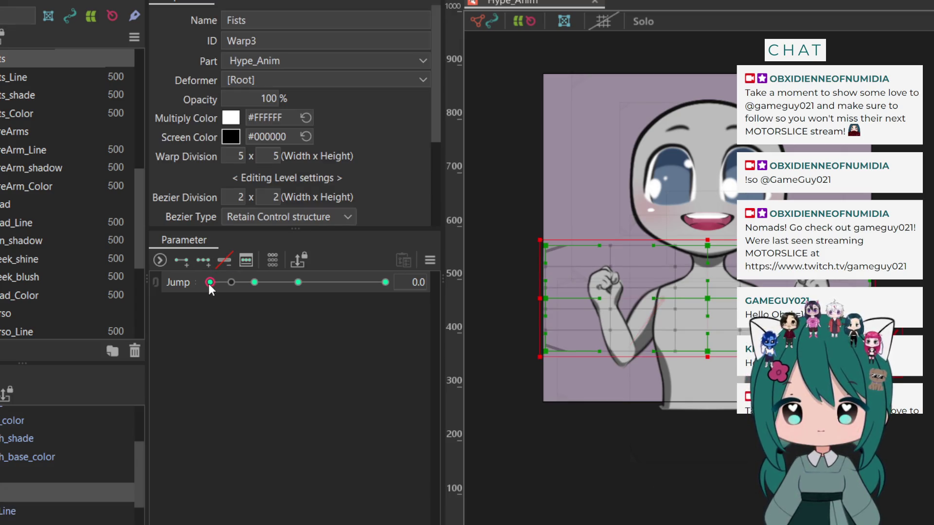
Move the Jump slider to its 0.1 key to show the raised-fist pose
{"action": "left_click_drag", "start_coordinate": [209, 284], "coordinate": [232, 287]}
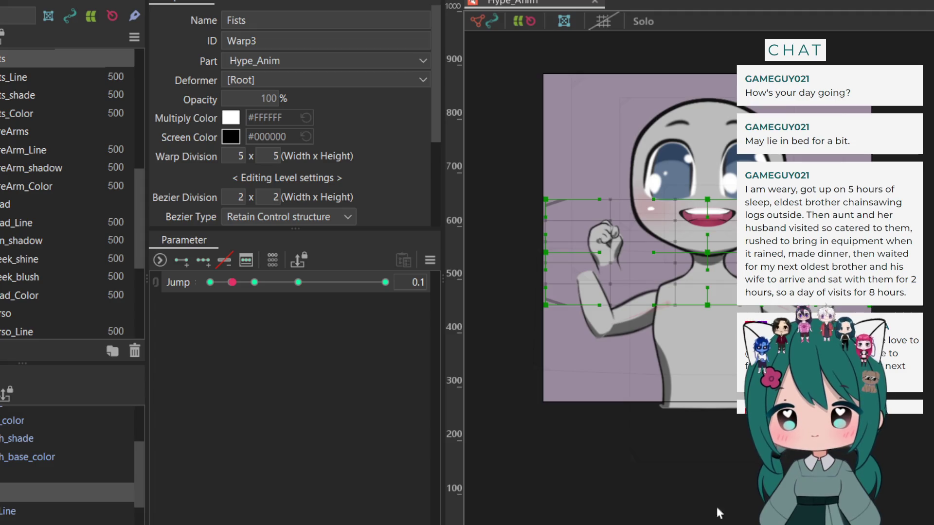
At Jump 0.1, select the arm warp deformer with the fist and move both left and down
{"action": "left_click", "coordinate": [232, 283]}
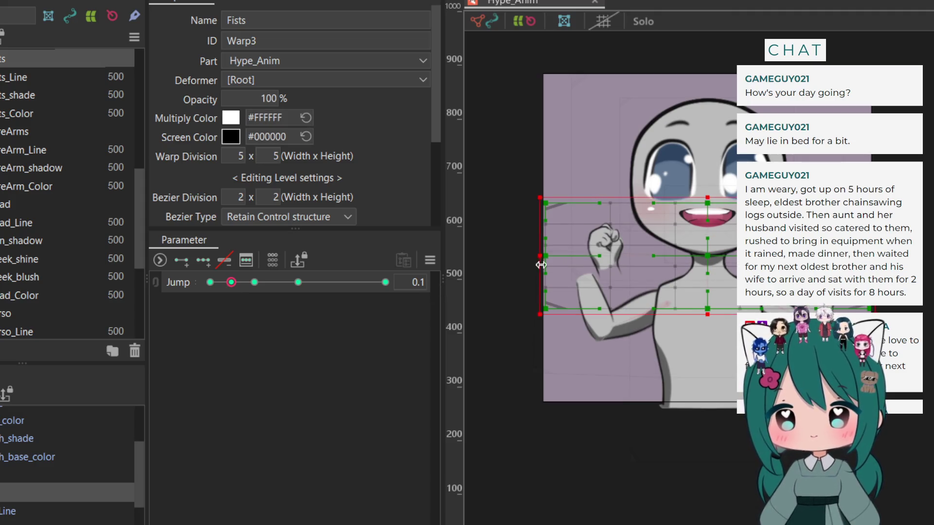
{"action": "left_click", "coordinate": [723, 370], "text": "shift"}
{"action": "left_click_drag", "start_coordinate": [734, 255], "coordinate": [746, 261]}
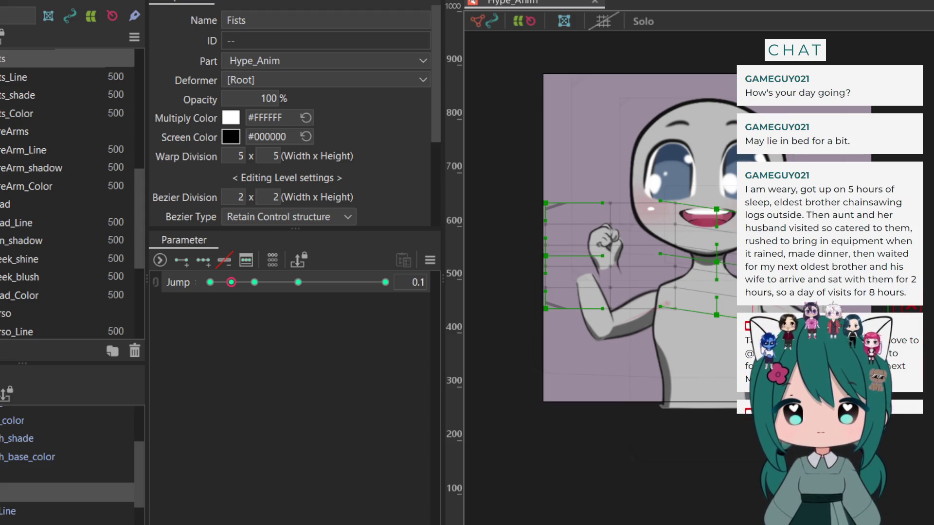
{"action": "mouse_move", "coordinate": [698, 166]}
{"action": "left_mouse_down"}
{"action": "mouse_move", "coordinate": [539, 341]}
{"action": "mouse_move", "coordinate": [556, 340]}
{"action": "mouse_move", "coordinate": [533, 384]}
{"action": "left_mouse_up"}
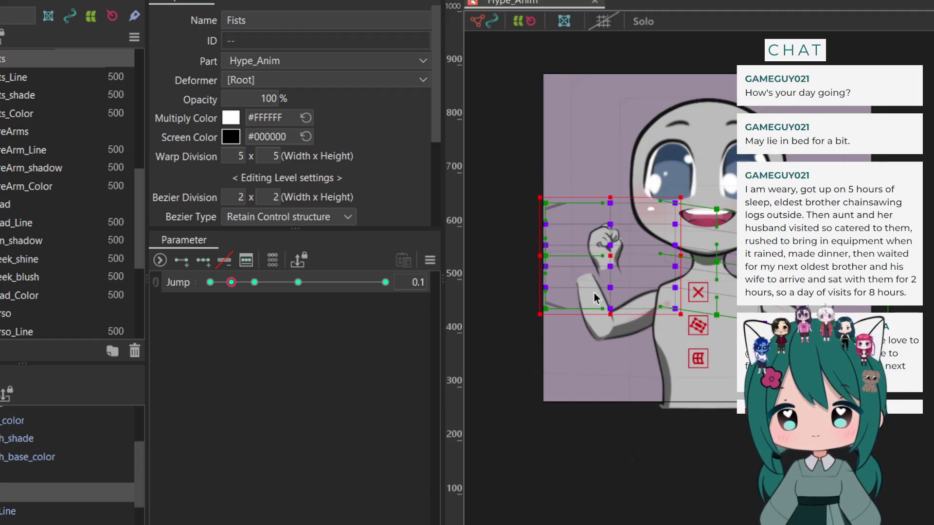
{"action": "left_click_drag", "start_coordinate": [611, 244], "coordinate": [592, 261]}
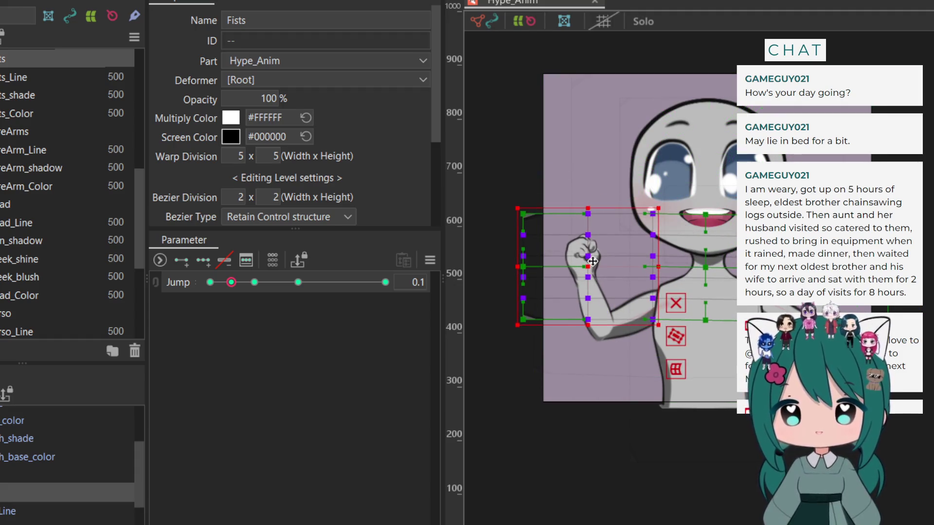
Move the arm and fist down-left at Jump 0.3, then raise them near the face at 0.5
{"action": "mouse_move", "coordinate": [232, 284]}
{"action": "left_mouse_down"}
{"action": "mouse_move", "coordinate": [187, 299]}
{"action": "mouse_move", "coordinate": [256, 290]}
{"action": "left_mouse_up"}
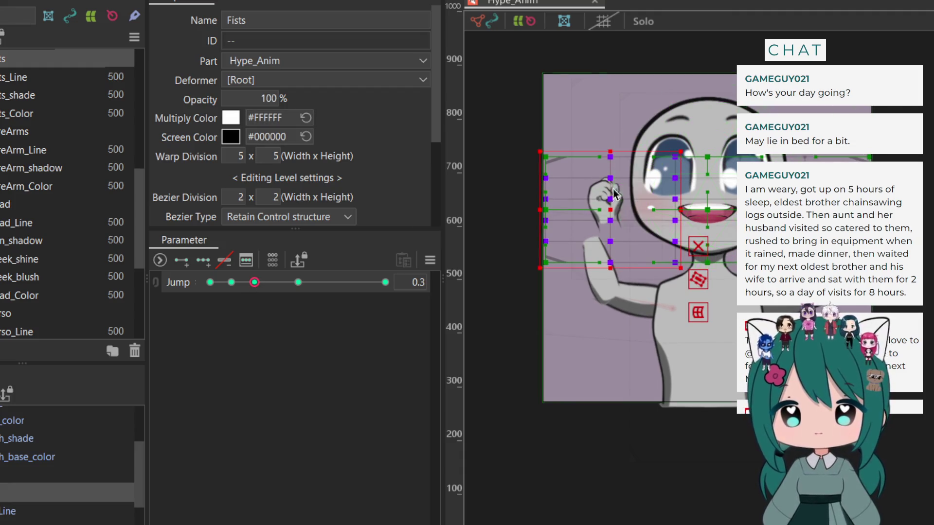
{"action": "left_click_drag", "start_coordinate": [609, 210], "coordinate": [594, 235]}
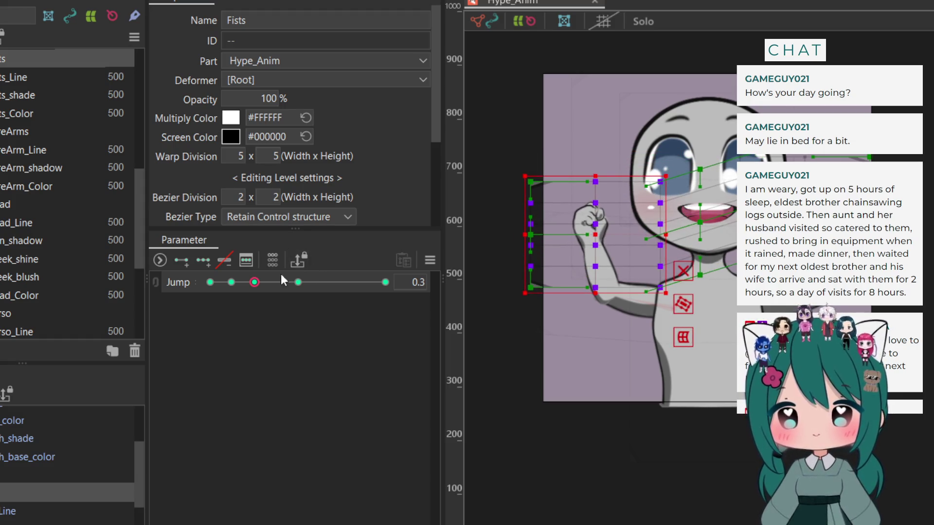
{"action": "left_click_drag", "start_coordinate": [256, 282], "coordinate": [298, 282]}
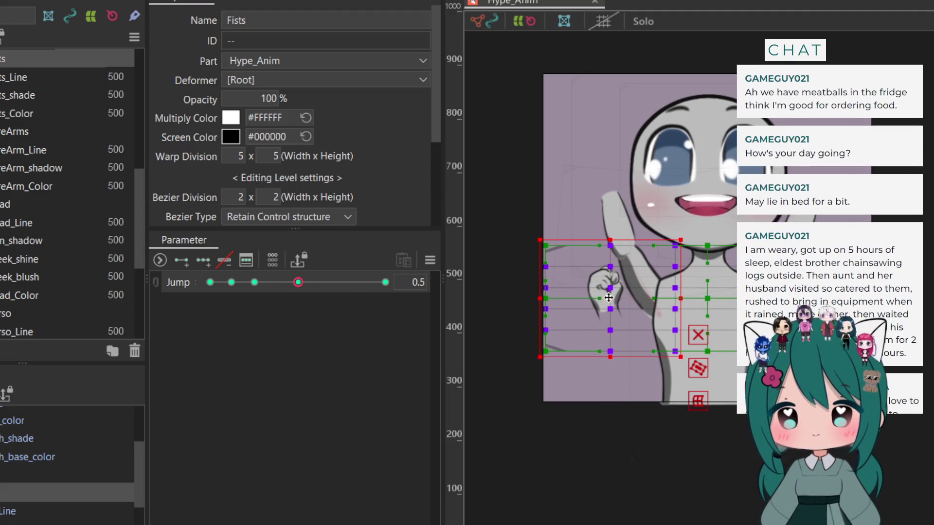
{"action": "left_click_drag", "start_coordinate": [615, 257], "coordinate": [612, 186]}
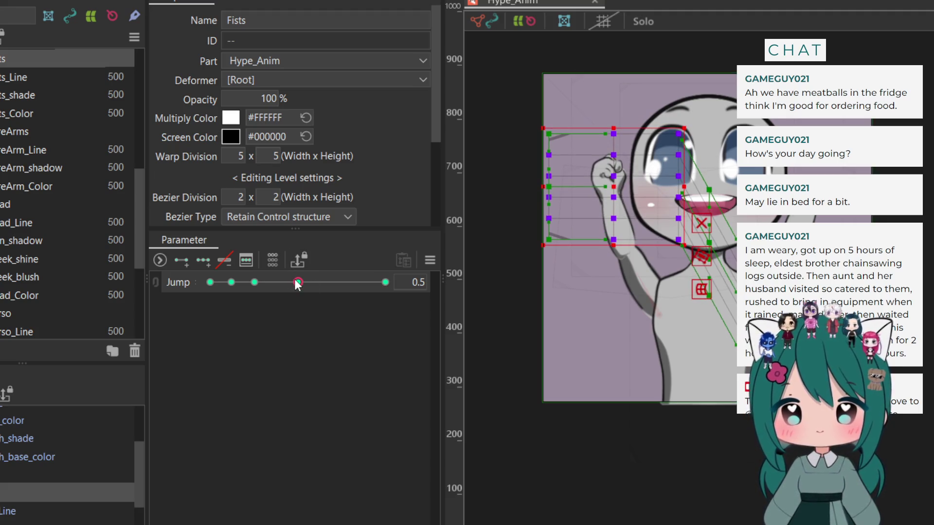
{"action": "left_click_drag", "start_coordinate": [298, 282], "coordinate": [321, 282]}
{"action": "left_click", "coordinate": [386, 282]}
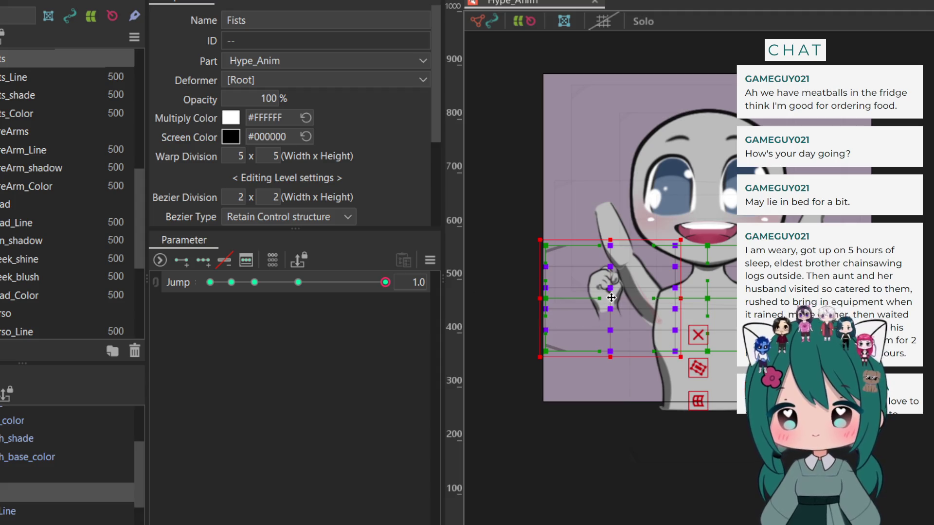
At Jump 1.0, raise the arm deformer slightly and rotate it to tilt the fist
{"action": "left_click", "coordinate": [609, 204]}
{"action": "left_click_drag", "start_coordinate": [609, 203], "coordinate": [605, 191]}
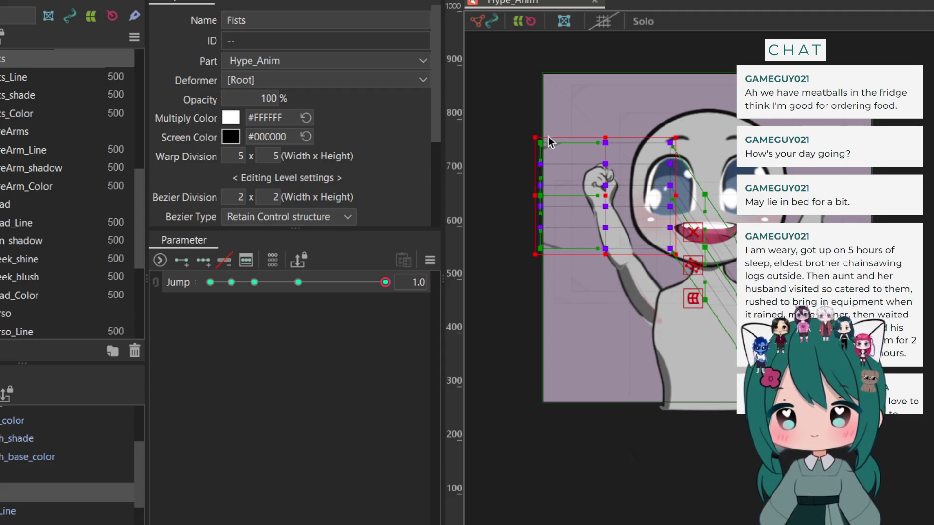
{"action": "left_click_drag", "start_coordinate": [530, 129], "coordinate": [526, 143]}
{"action": "left_click_drag", "start_coordinate": [384, 283], "coordinate": [141, 325]}
{"action": "mouse_move", "coordinate": [922, 183]}
{"action": "left_mouse_down"}
{"action": "mouse_move", "coordinate": [713, 371]}
{"action": "mouse_move", "coordinate": [713, 401]}
{"action": "left_mouse_up"}
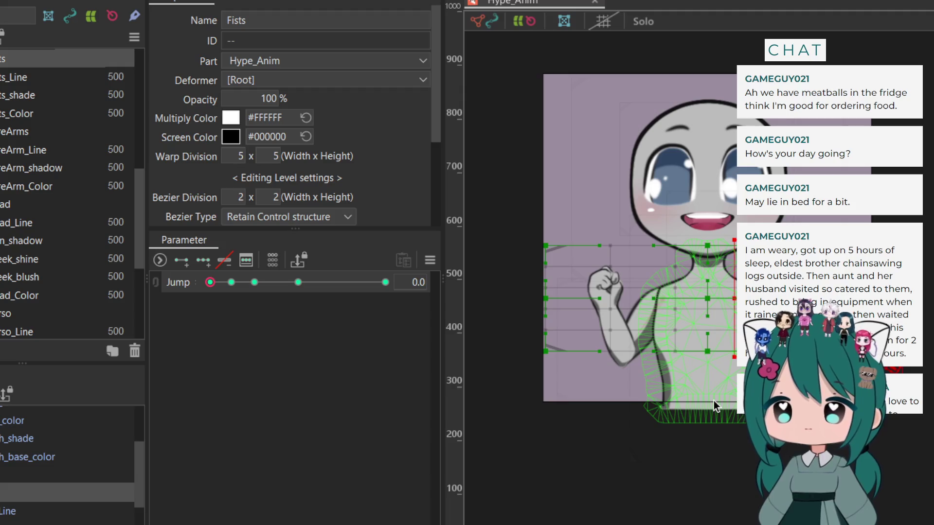
{"action": "left_click", "coordinate": [544, 417]}
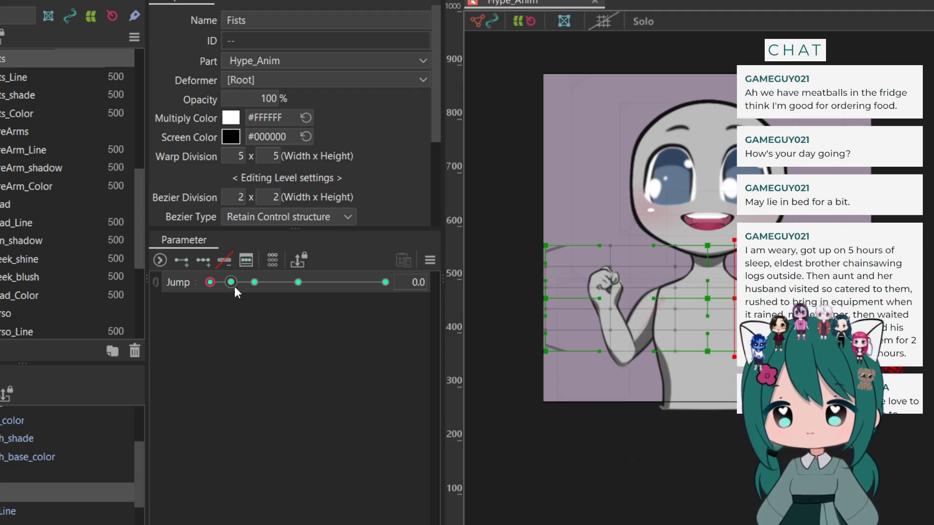
At Jump 0.5, reshape the face warp upright over the face, then check the 1.0 pose
{"action": "left_click_drag", "start_coordinate": [210, 283], "coordinate": [232, 283]}
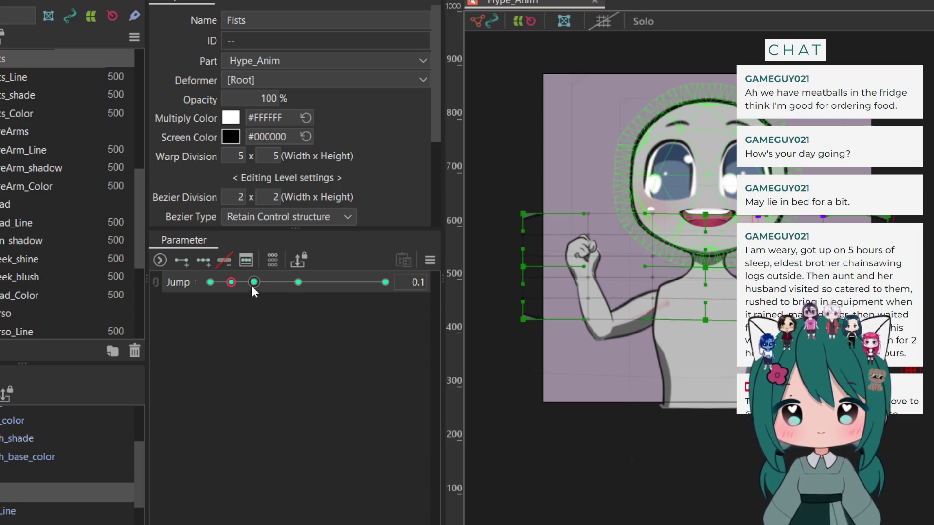
{"action": "left_click", "coordinate": [254, 283]}
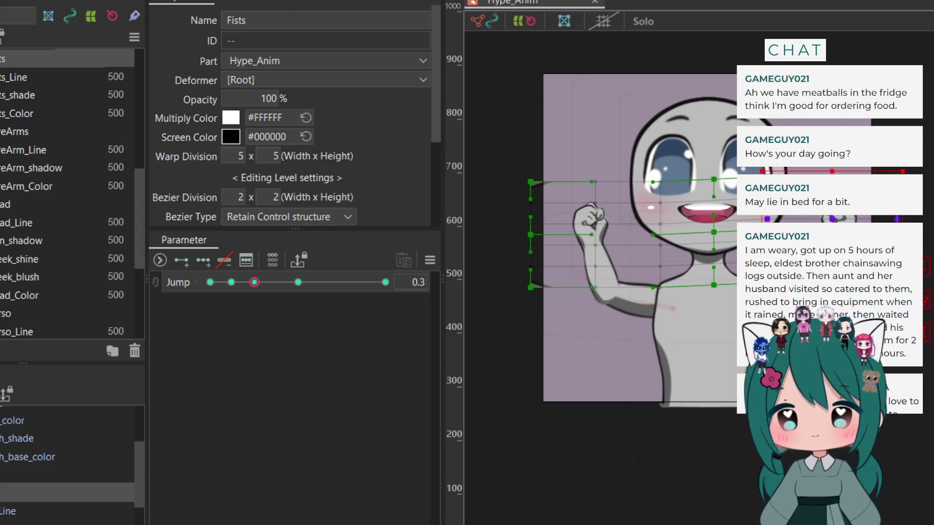
{"action": "left_click_drag", "start_coordinate": [260, 281], "coordinate": [298, 285]}
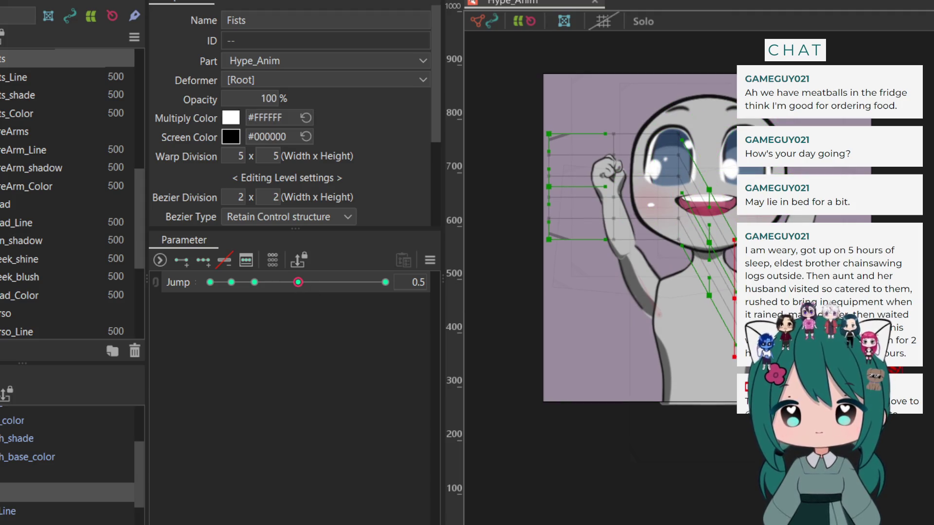
{"action": "left_click_drag", "start_coordinate": [710, 190], "coordinate": [808, 171]}
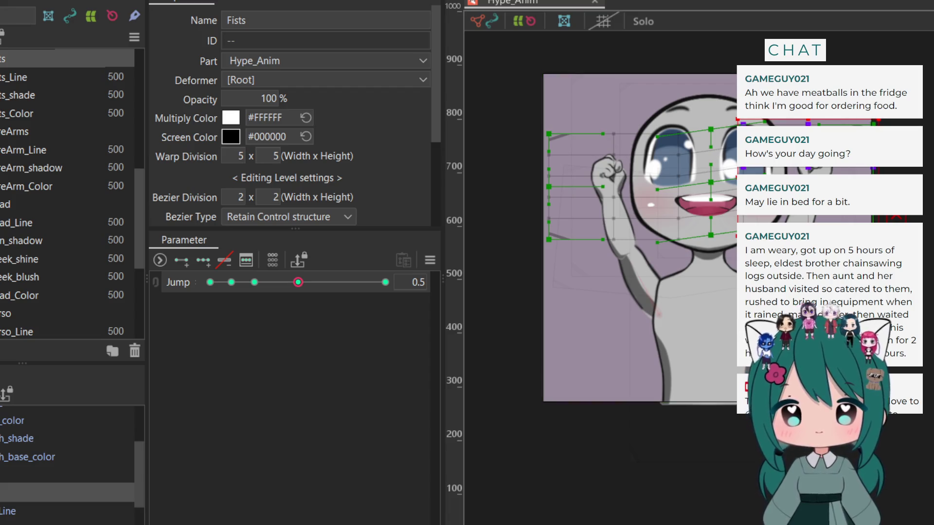
{"action": "left_click_drag", "start_coordinate": [878, 120], "coordinate": [883, 121]}
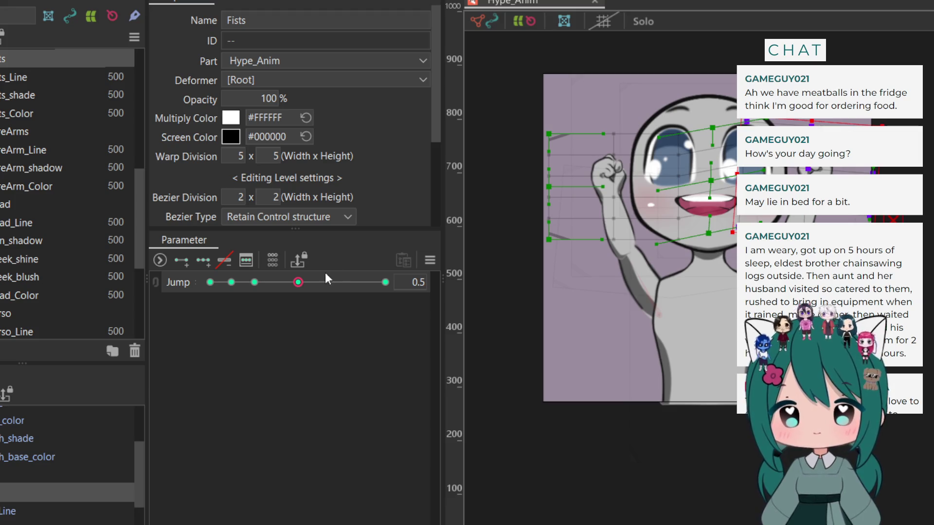
{"action": "left_click_drag", "start_coordinate": [298, 283], "coordinate": [427, 287]}
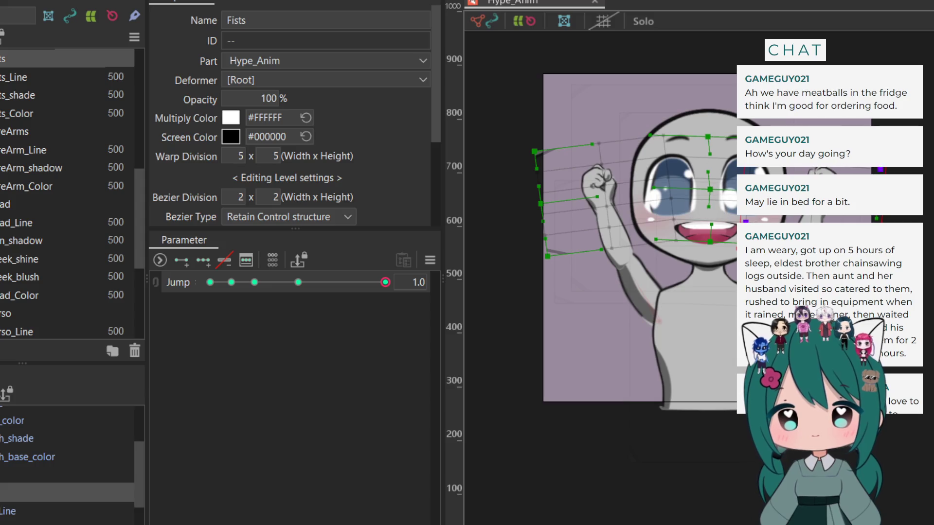
{"action": "key", "text": "Escape"}
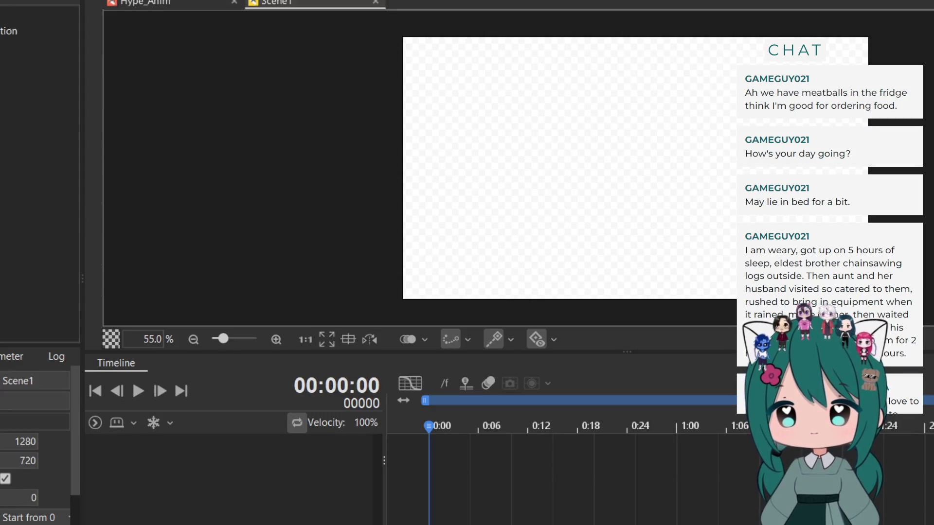
Set Scene1's width and height both to 496, correcting a mistyped 1288 width
{"action": "left_click", "coordinate": [5, 478]}
{"action": "double_click", "coordinate": [24, 442]}
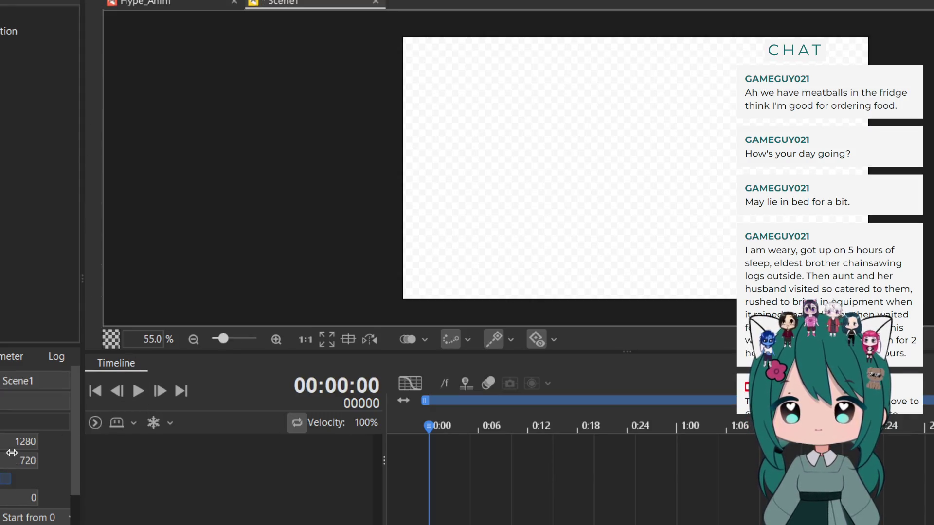
{"action": "type", "text": "1288"}
{"action": "key", "text": "Return"}
{"action": "double_click", "coordinate": [4, 441]}
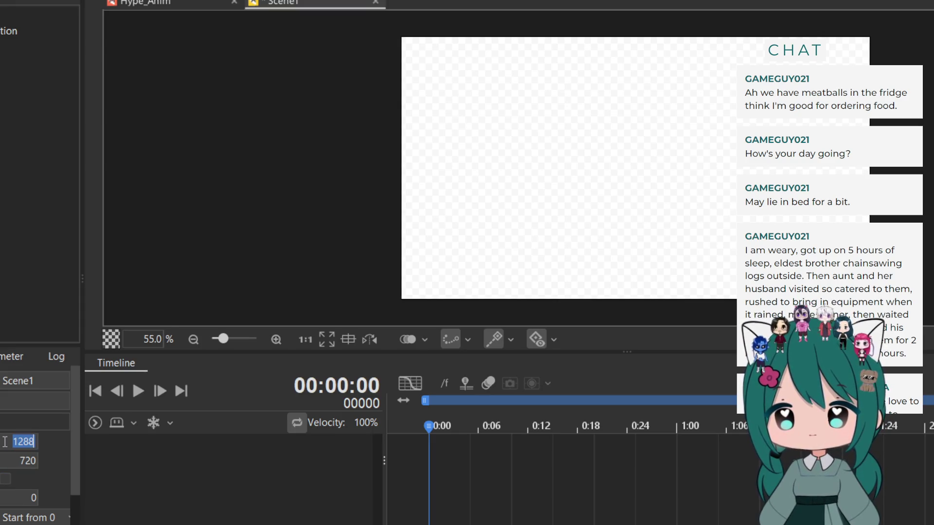
{"action": "type", "text": "496"}
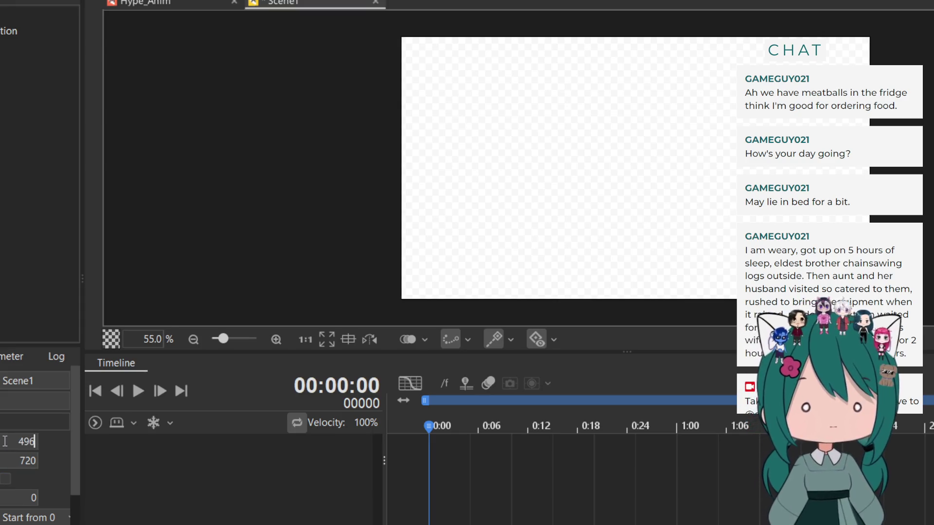
{"action": "key", "text": "Return"}
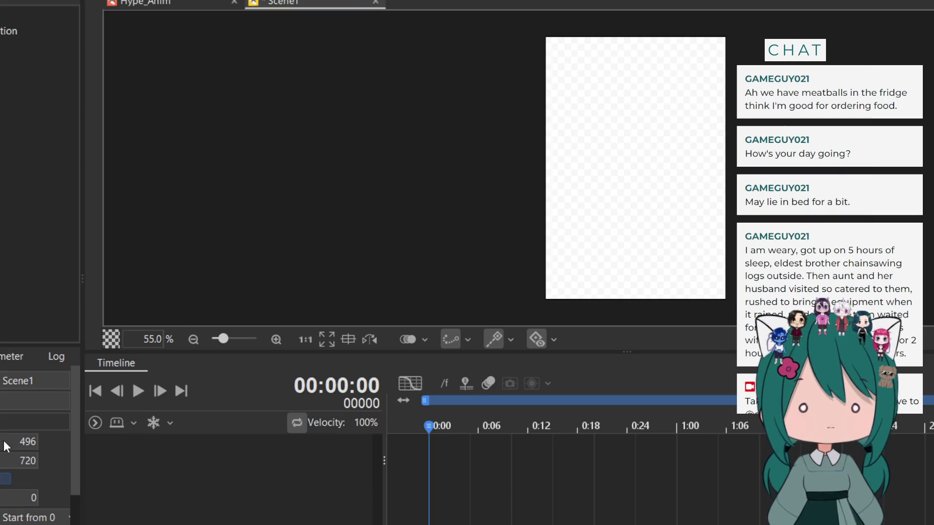
{"action": "double_click", "coordinate": [17, 462]}
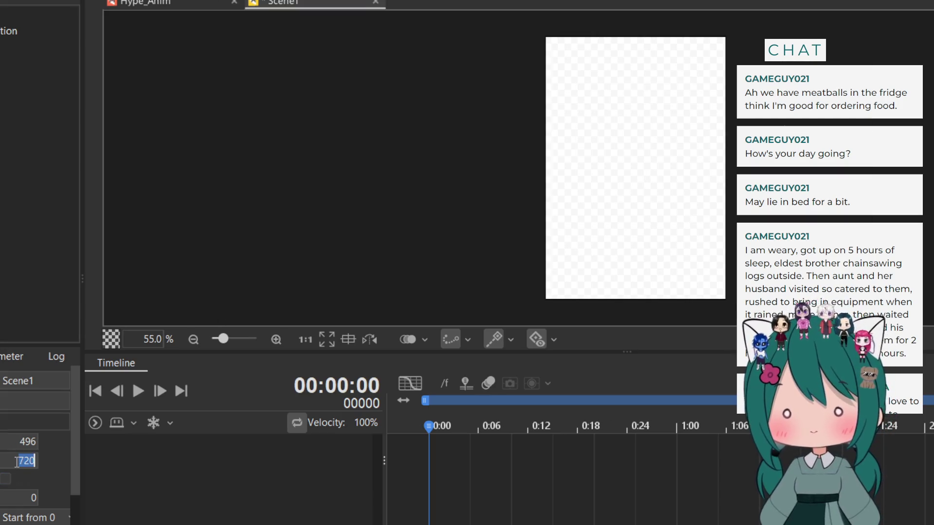
{"action": "type", "text": "496"}
{"action": "key", "text": "Return"}
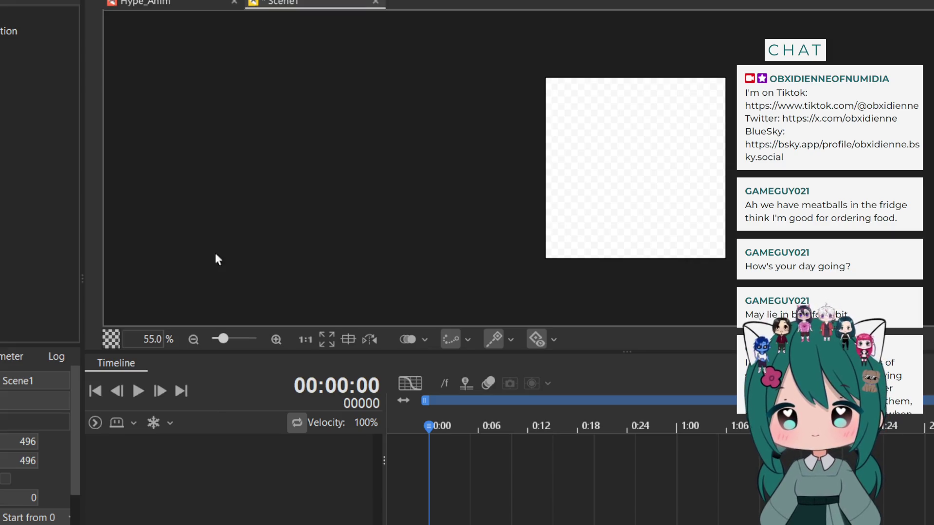
Add the Hype_Anim model to the Scene1 timeline and expand its Live2D Parameters
{"action": "mouse_move", "coordinate": [39, 16]}
{"action": "left_mouse_down"}
{"action": "mouse_move", "coordinate": [177, 297]}
{"action": "mouse_move", "coordinate": [250, 475]}
{"action": "left_mouse_up"}
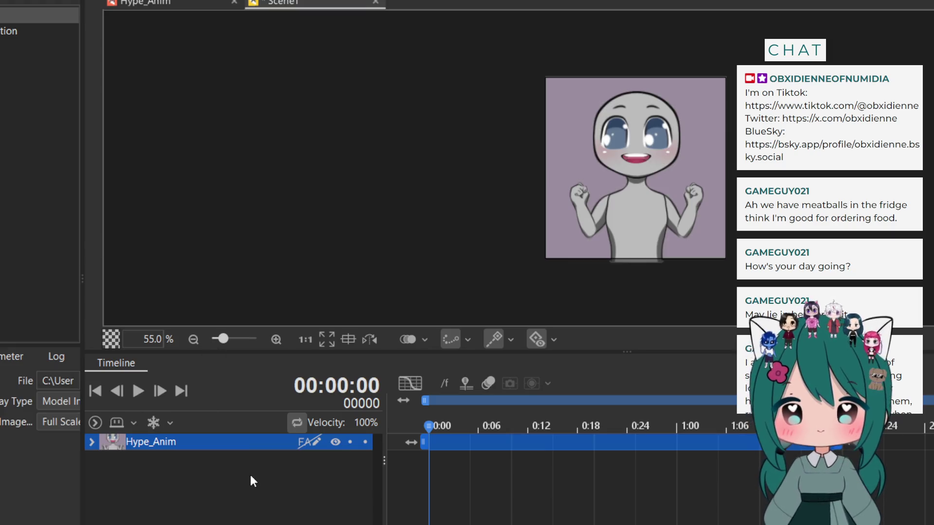
{"action": "left_click", "coordinate": [91, 442]}
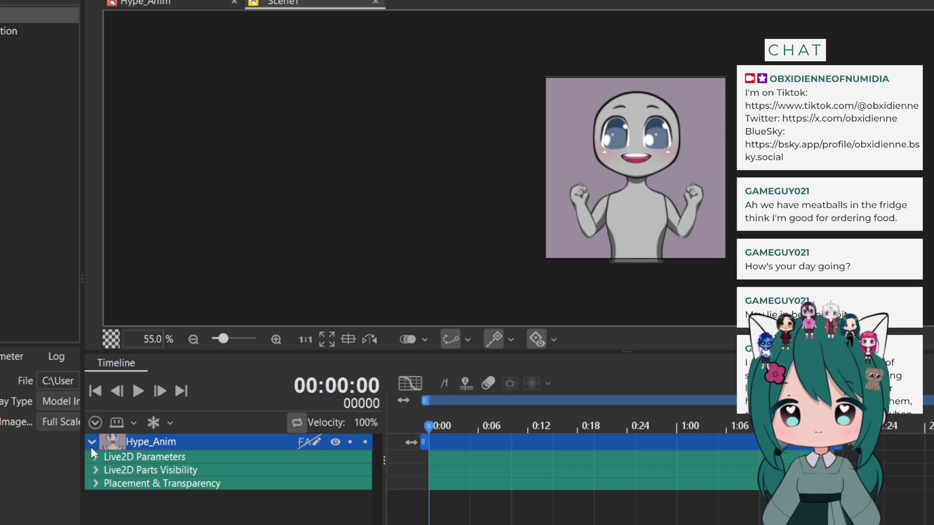
{"action": "left_click", "coordinate": [95, 455]}
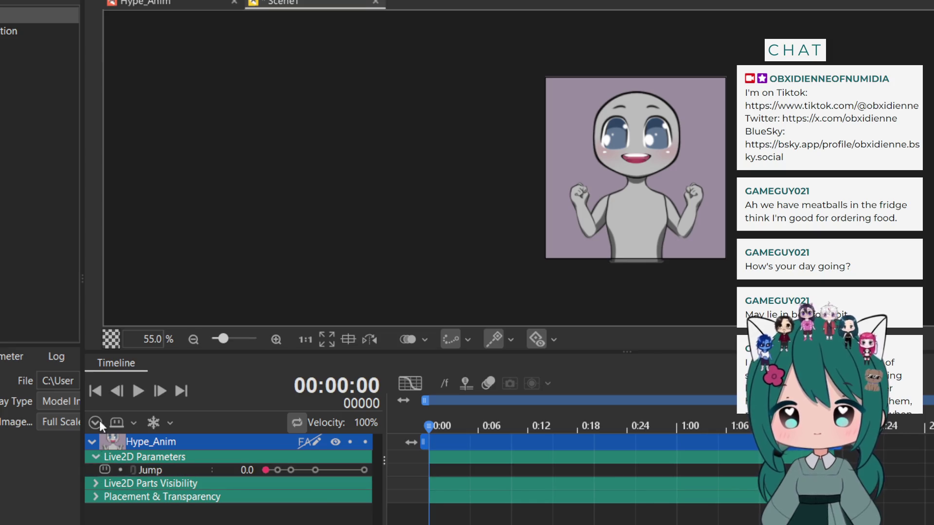
{"action": "left_click", "coordinate": [165, 5]}
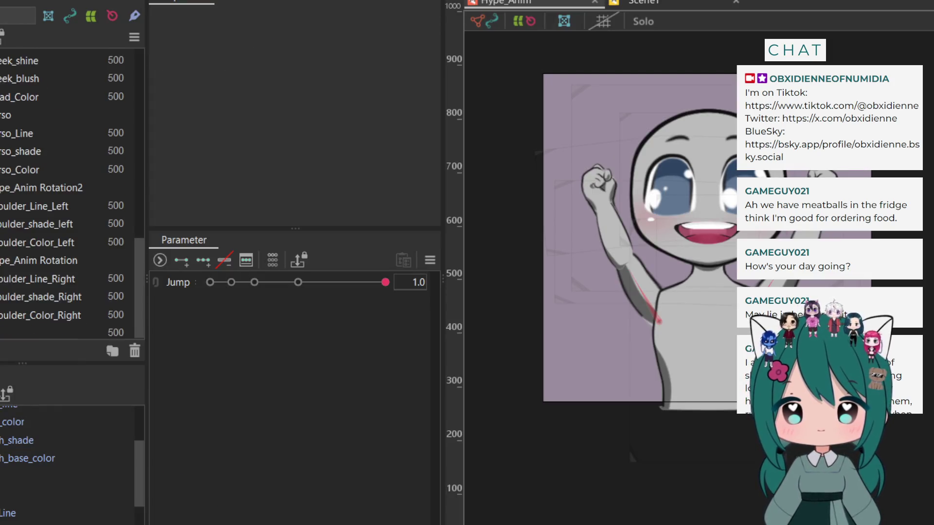
{"action": "scroll", "coordinate": [68, 194], "scroll_direction": "up", "scroll_amount": 2}
{"action": "scroll", "coordinate": [68, 195], "scroll_direction": "down", "scroll_amount": 2}
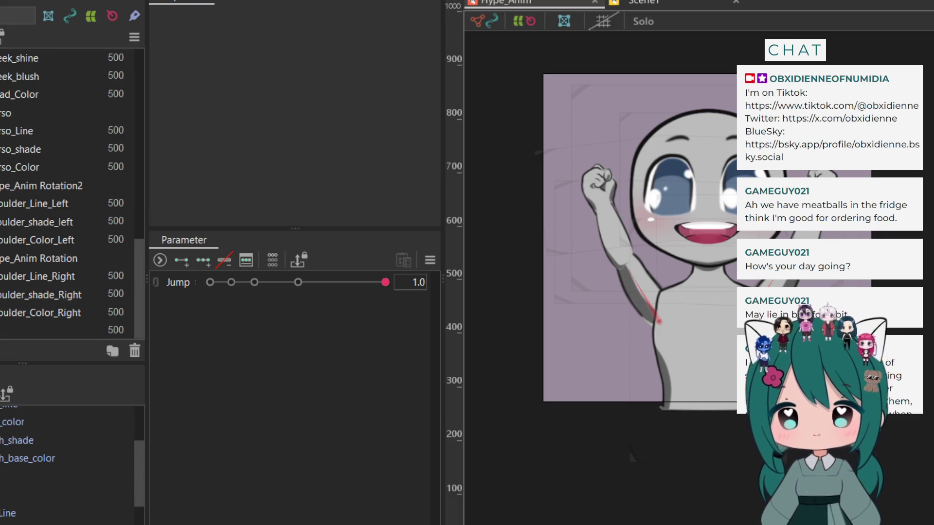
{"action": "left_click", "coordinate": [641, 3]}
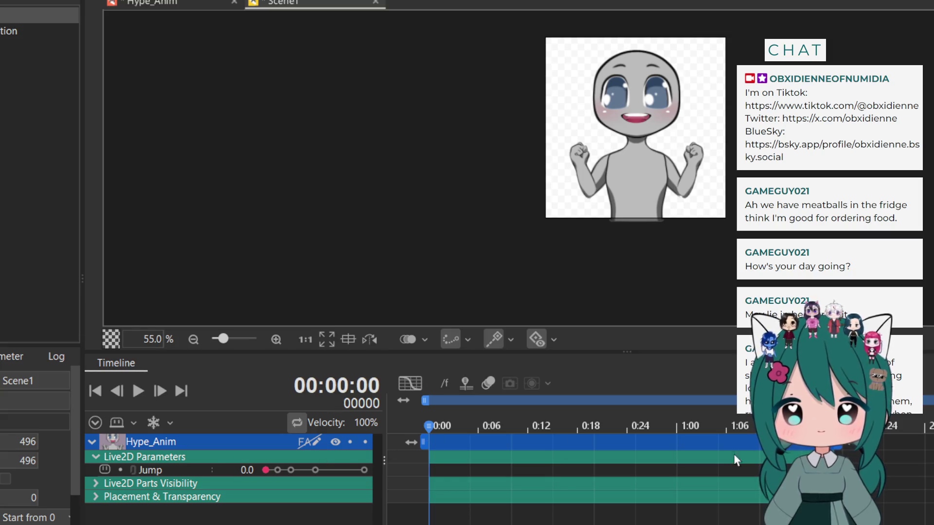
Extend the Hype_Anim clip and scene duration to 2:00 and add a Jump keyframe at 0:00
{"action": "left_click", "coordinate": [151, 442]}
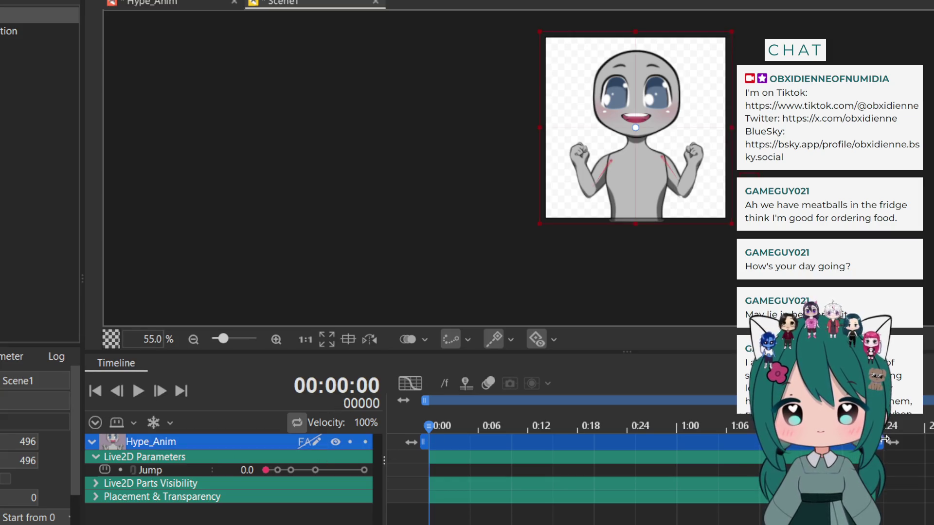
{"action": "mouse_move", "coordinate": [892, 437]}
{"action": "left_mouse_down"}
{"action": "mouse_move", "coordinate": [919, 440]}
{"action": "mouse_move", "coordinate": [929, 427]}
{"action": "left_mouse_up"}
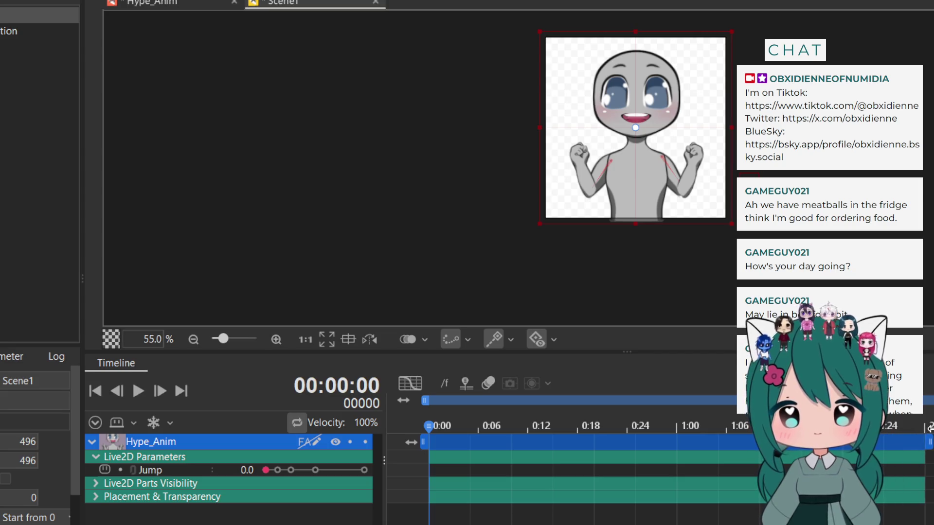
{"action": "left_click", "coordinate": [259, 469]}
{"action": "left_click_drag", "start_coordinate": [929, 439], "coordinate": [644, 442]}
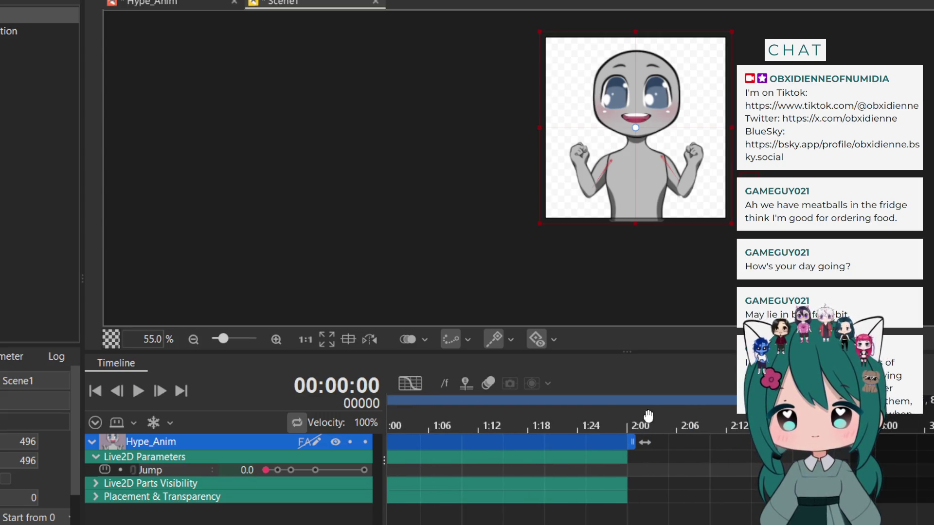
{"action": "left_click_drag", "start_coordinate": [569, 426], "coordinate": [619, 422]}
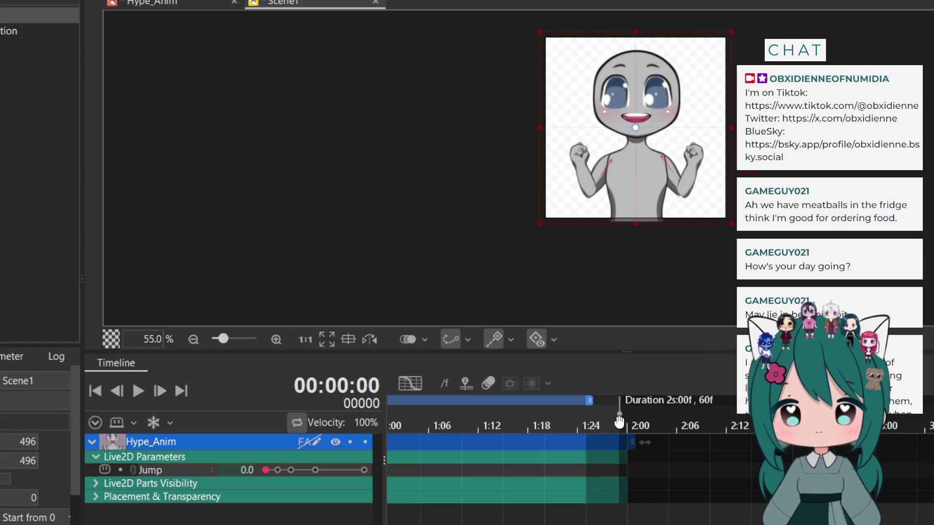
{"action": "scroll", "coordinate": [411, 442], "scroll_direction": "left", "scroll_amount": 5}
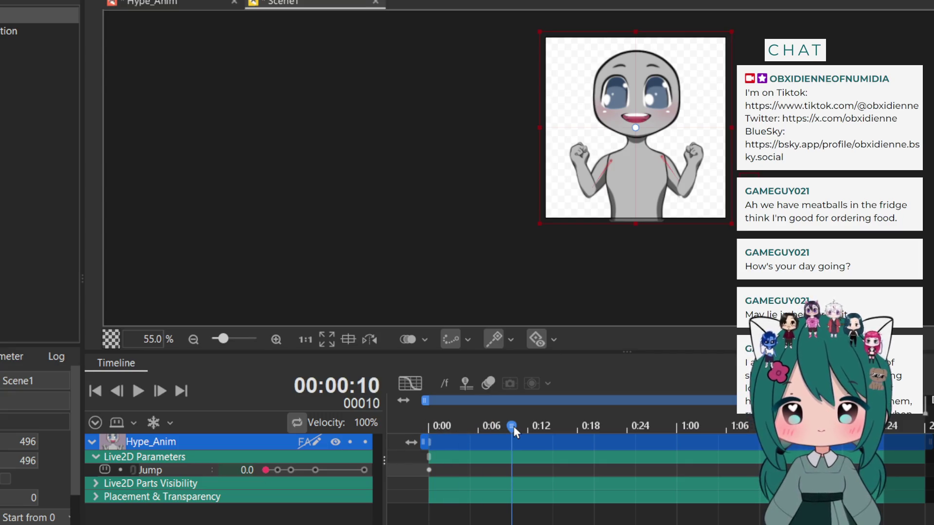
Widen the parameter panel and key Jump at 0.3 on frame 25
{"action": "left_click_drag", "start_coordinate": [264, 470], "coordinate": [277, 469]}
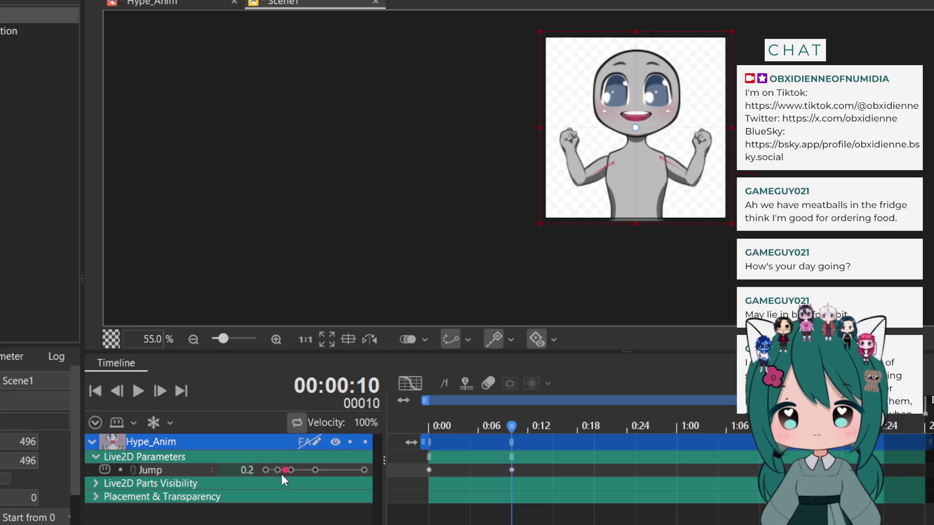
{"action": "left_click_drag", "start_coordinate": [281, 474], "coordinate": [279, 475]}
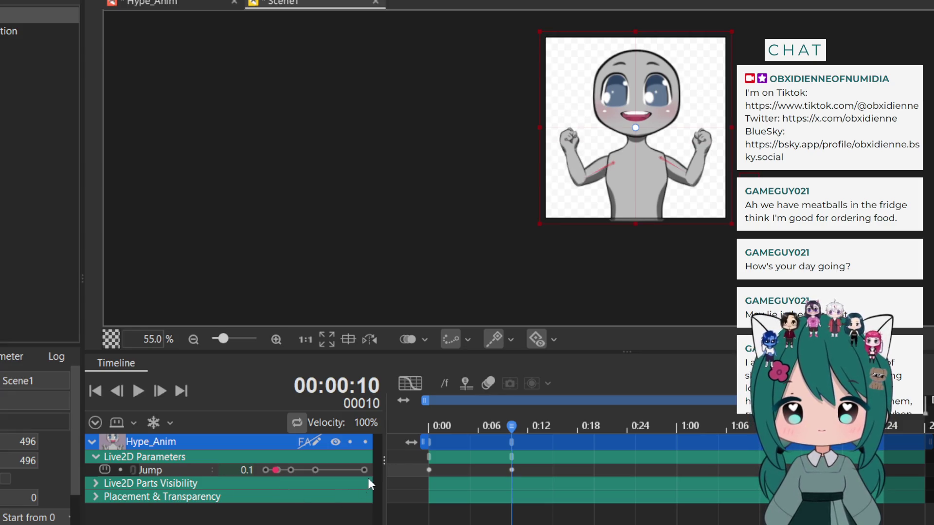
{"action": "left_click_drag", "start_coordinate": [383, 461], "coordinate": [642, 471]}
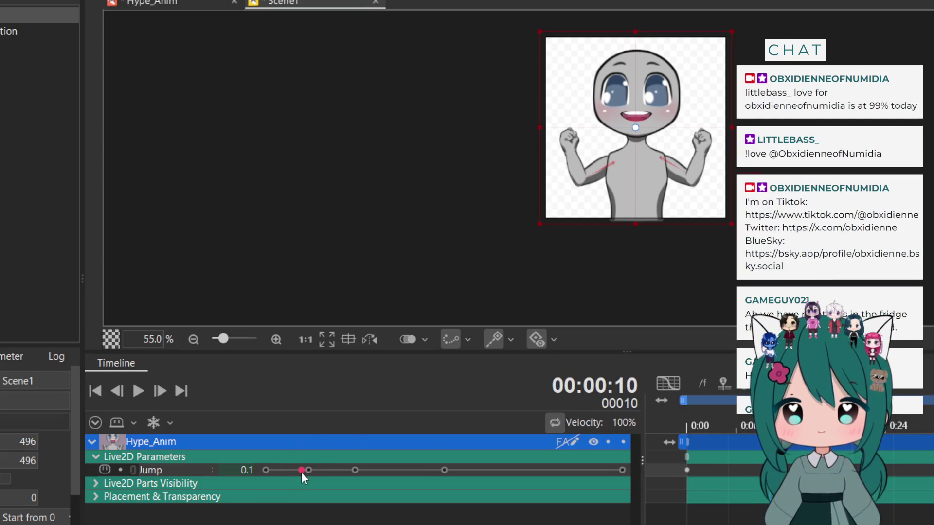
{"action": "scroll", "coordinate": [296, 469], "scroll_direction": "up", "scroll_amount": 1}
{"action": "key", "text": "ctrl+z"}
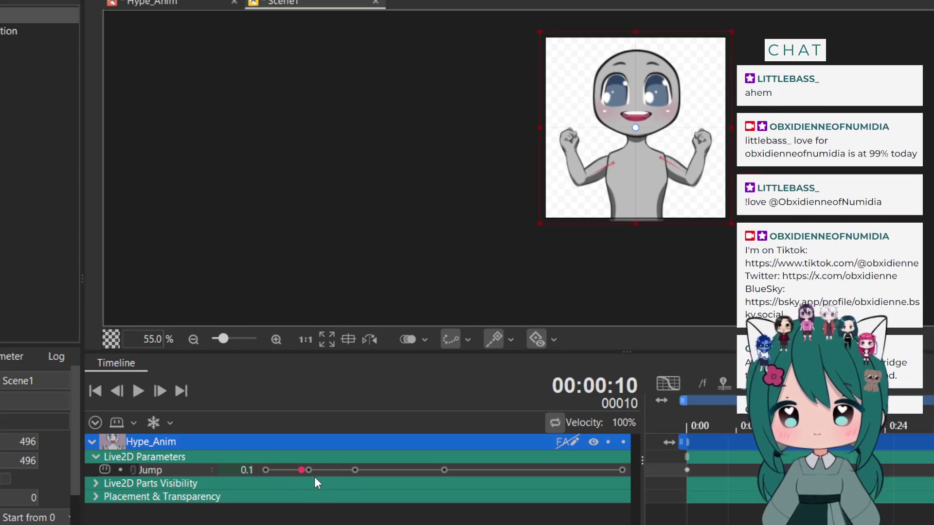
{"action": "left_click_drag", "start_coordinate": [876, 424], "coordinate": [893, 423]}
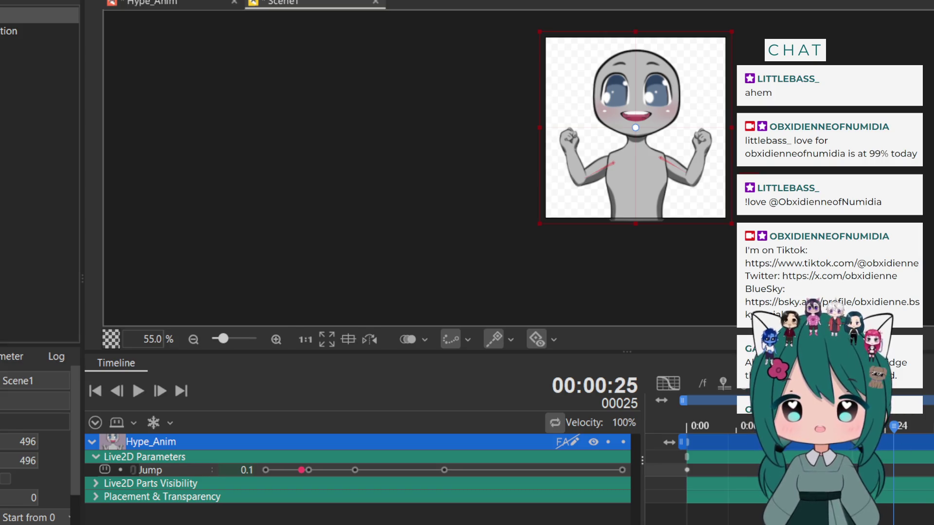
{"action": "scroll", "coordinate": [788, 462], "scroll_direction": "right", "scroll_amount": 3}
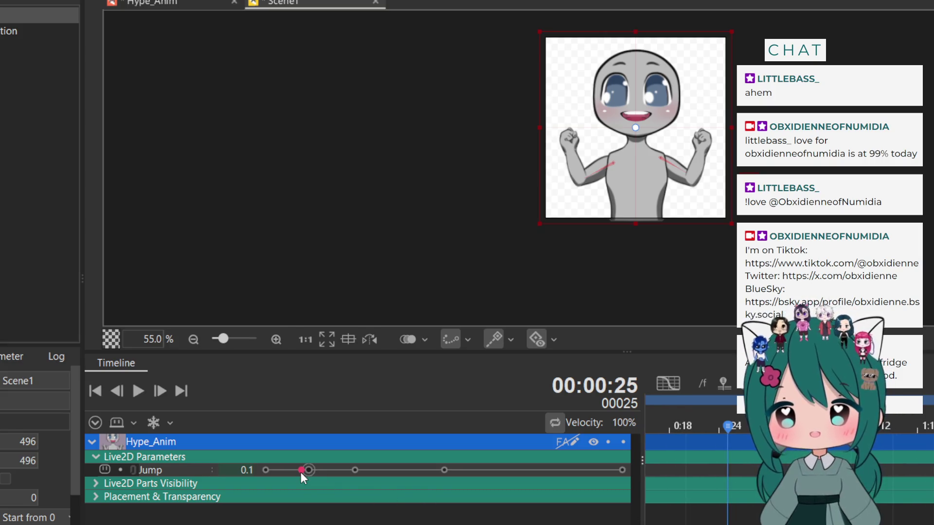
{"action": "left_click", "coordinate": [337, 470]}
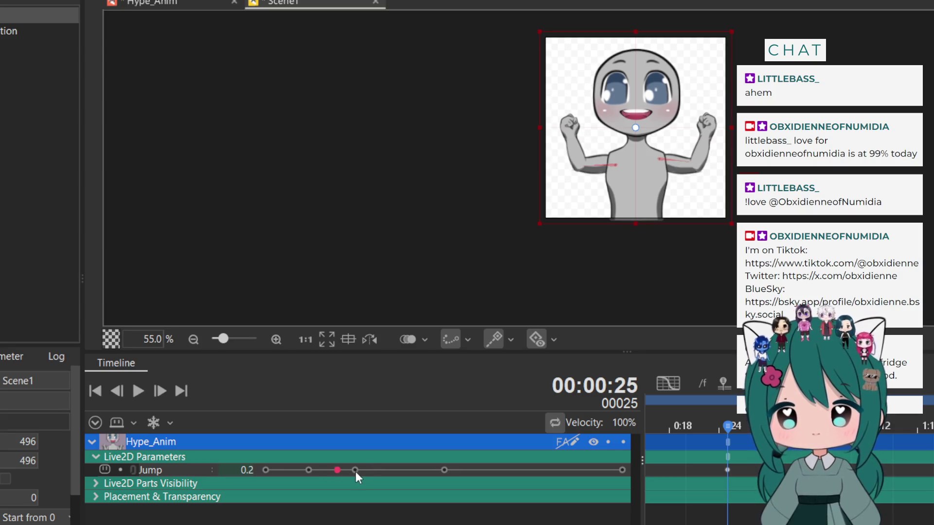
{"action": "left_click", "coordinate": [360, 470]}
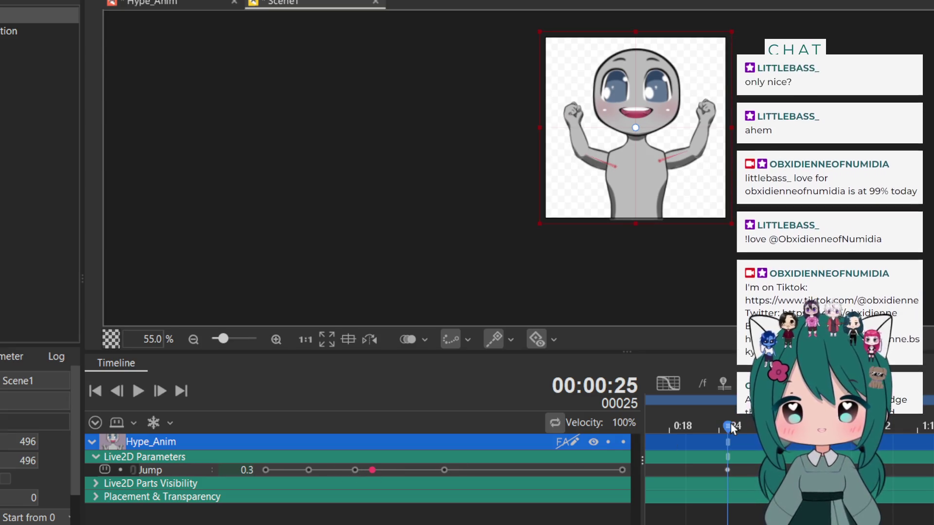
Key Jump at 0.5 on frame 40 and 1.0 on frame 55, then play the animation
{"action": "left_click_drag", "start_coordinate": [730, 422], "coordinate": [851, 424]}
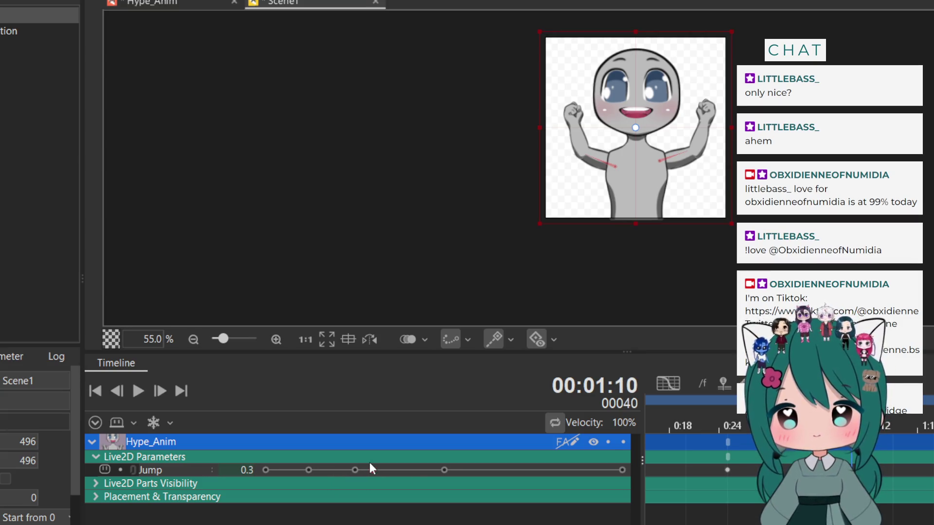
{"action": "left_click", "coordinate": [437, 470]}
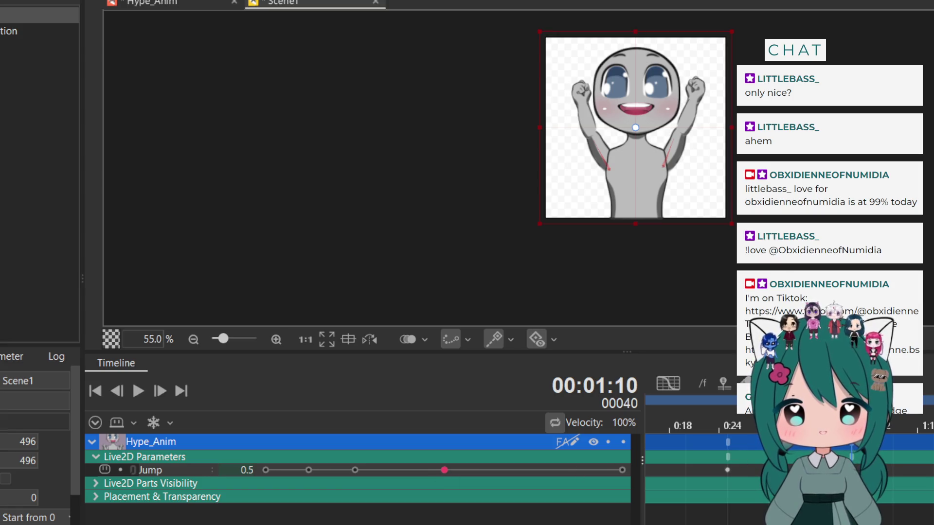
{"action": "left_click_drag", "start_coordinate": [856, 424], "coordinate": [927, 424]}
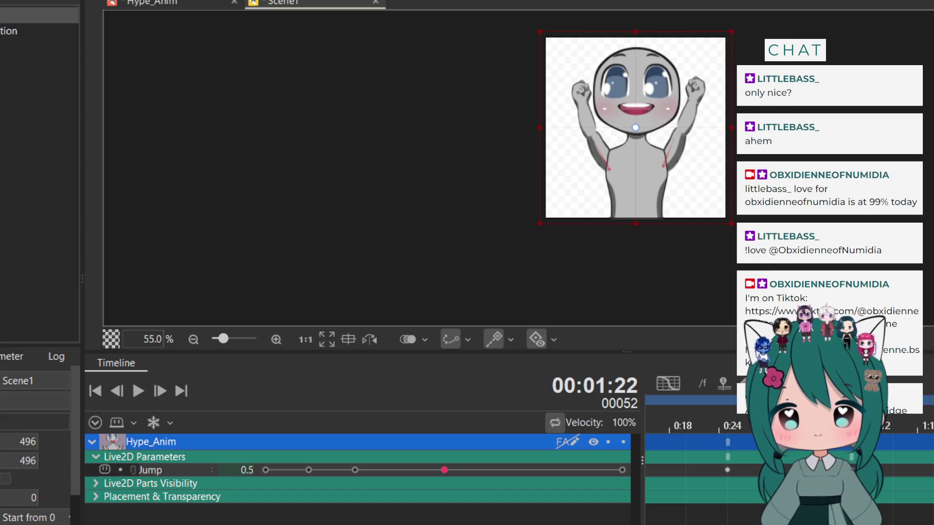
{"action": "key", "text": "Right"}
{"action": "key", "text": "Right"}
{"action": "key", "text": "Right"}
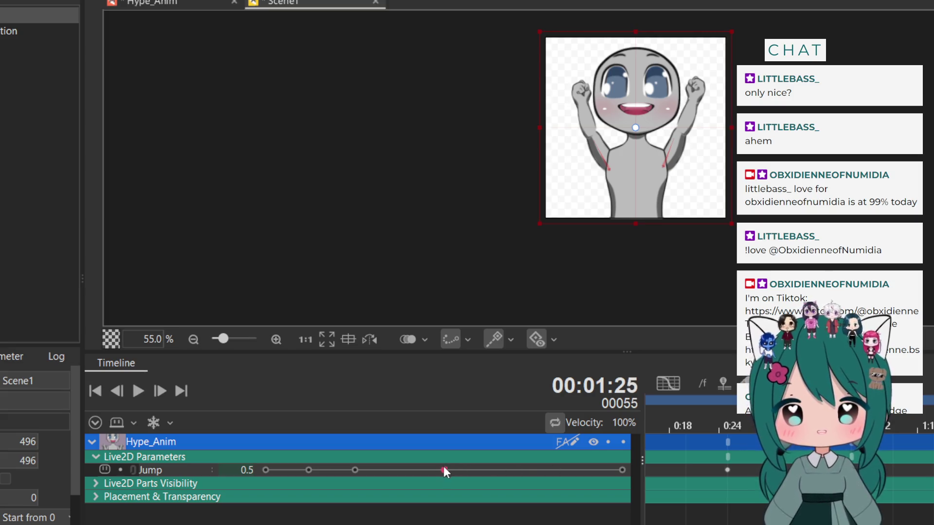
{"action": "left_click_drag", "start_coordinate": [444, 469], "coordinate": [622, 469]}
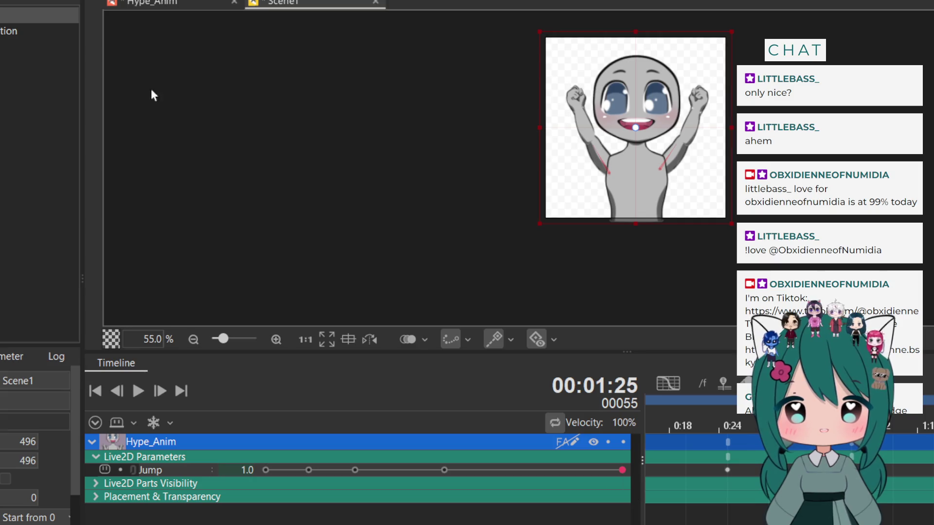
{"action": "left_click", "coordinate": [140, 388]}
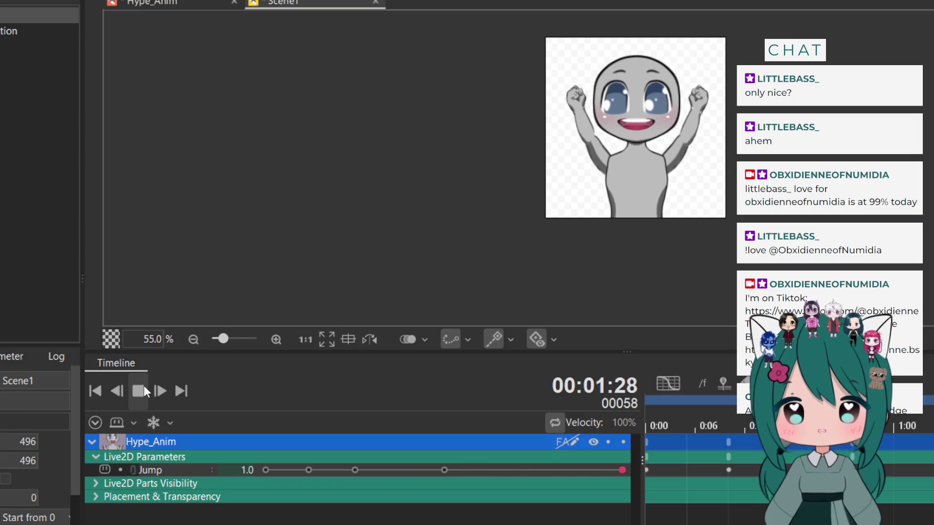
Stop playback, jump to the clip's last frame, then step back to the previous Jump keyframe
{"action": "left_click", "coordinate": [144, 386]}
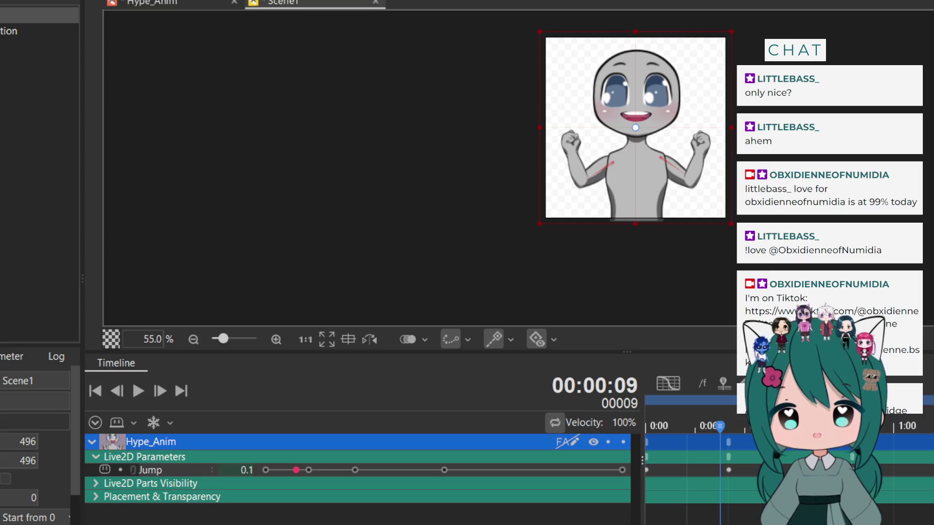
{"action": "key", "text": "End"}
{"action": "key", "text": "shift+Left"}
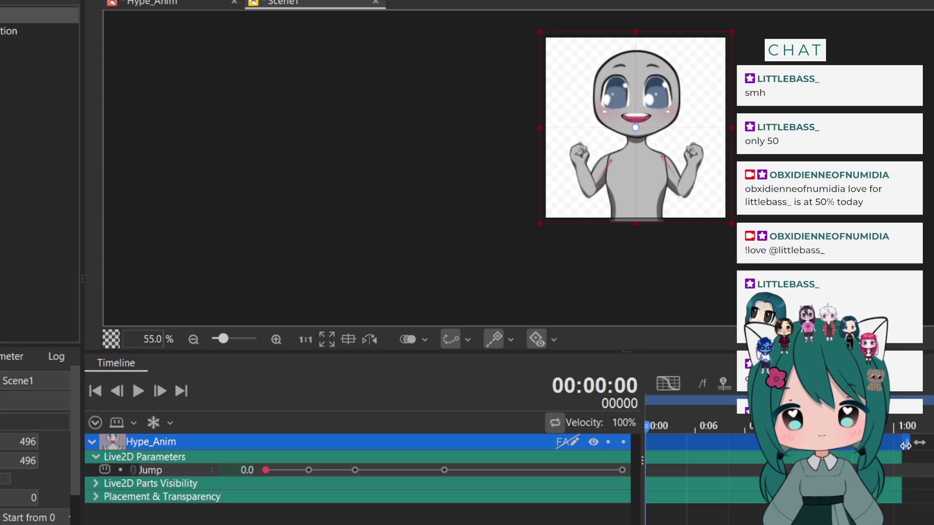
Widen the timeline and drag Hype_Anim's clip end in to a 29f duration
{"action": "scroll", "coordinate": [788, 462], "scroll_direction": "right", "scroll_amount": 5}
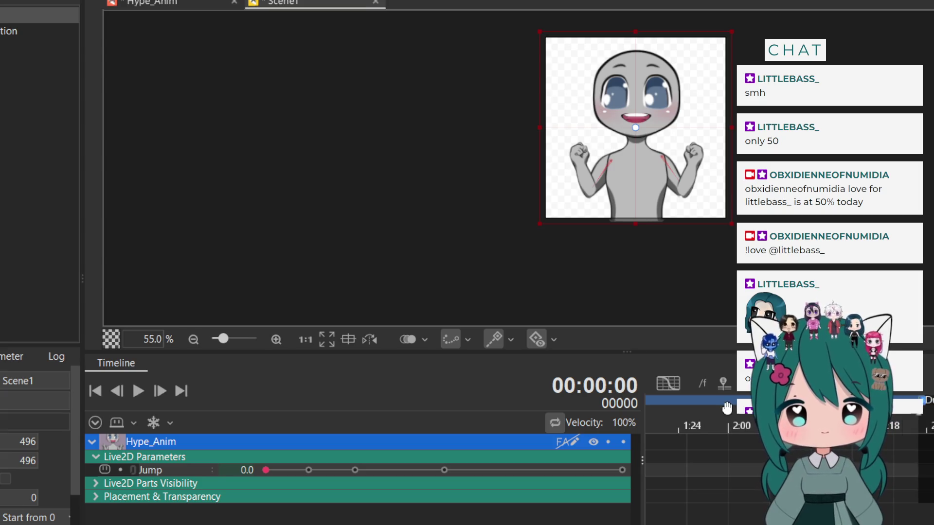
{"action": "left_click_drag", "start_coordinate": [640, 440], "coordinate": [451, 436]}
{"action": "scroll", "coordinate": [535, 440], "scroll_direction": "left", "scroll_amount": 5}
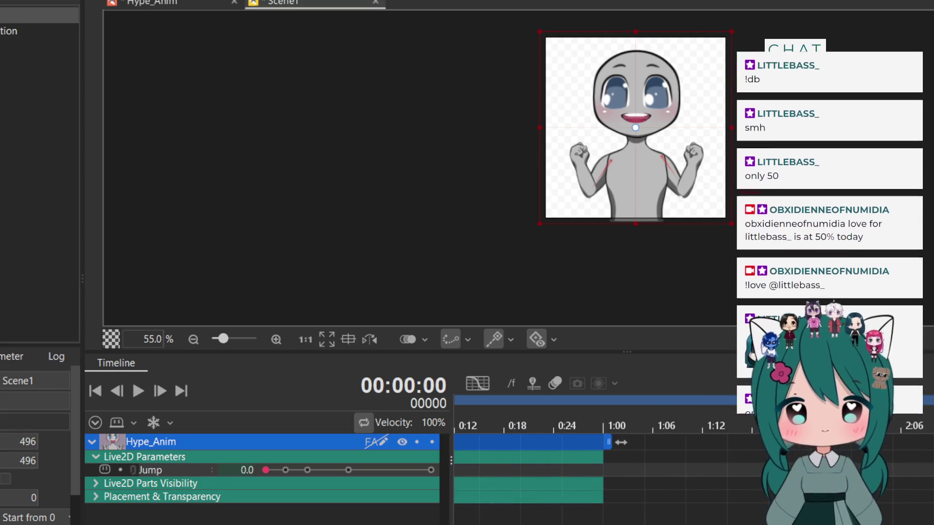
{"action": "mouse_move", "coordinate": [720, 413]}
{"action": "left_mouse_down"}
{"action": "mouse_move", "coordinate": [701, 426]}
{"action": "mouse_move", "coordinate": [645, 426]}
{"action": "mouse_move", "coordinate": [653, 426]}
{"action": "left_mouse_up"}
{"action": "scroll", "coordinate": [671, 442], "scroll_direction": "left", "scroll_amount": 2}
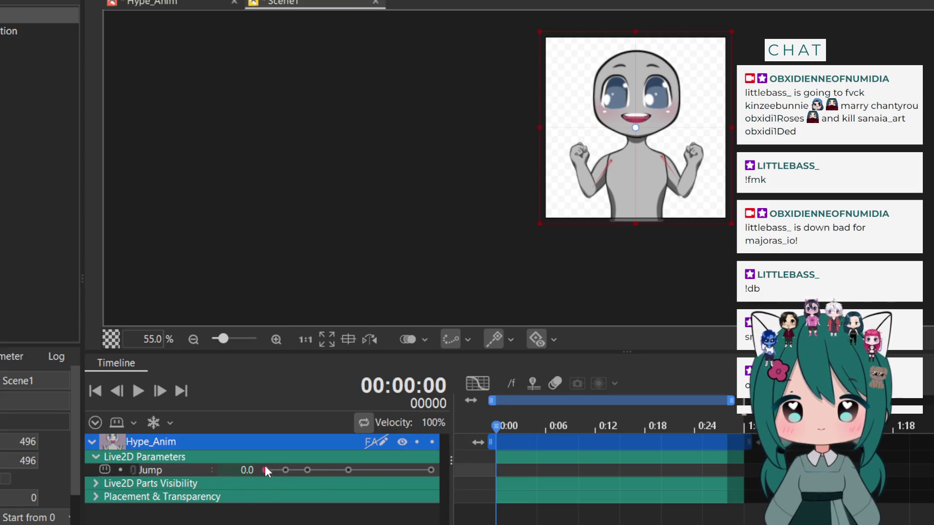
Key Jump at 0.0, 0.1, 0.3, 0.5 and 1.0 on frames 0, 10, 15, 20 and 25
{"action": "left_click", "coordinate": [265, 469]}
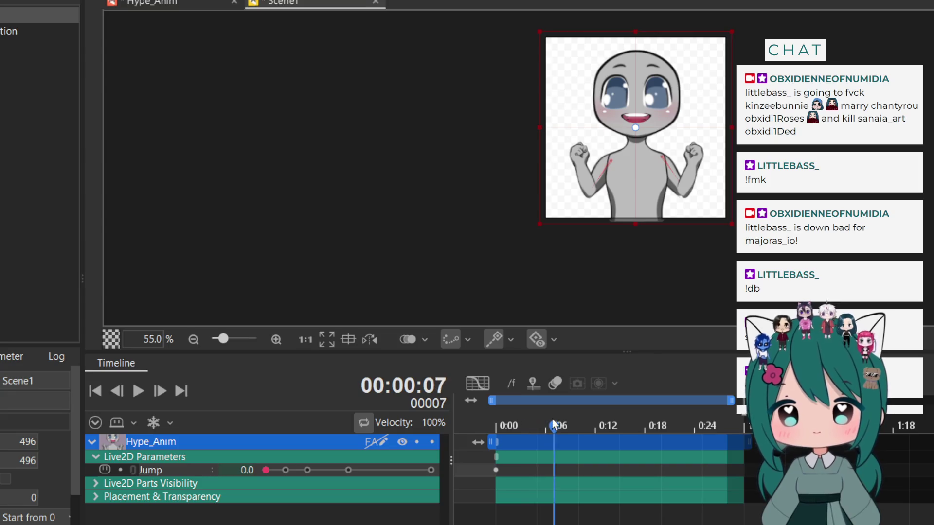
{"action": "left_click_drag", "start_coordinate": [559, 415], "coordinate": [577, 413]}
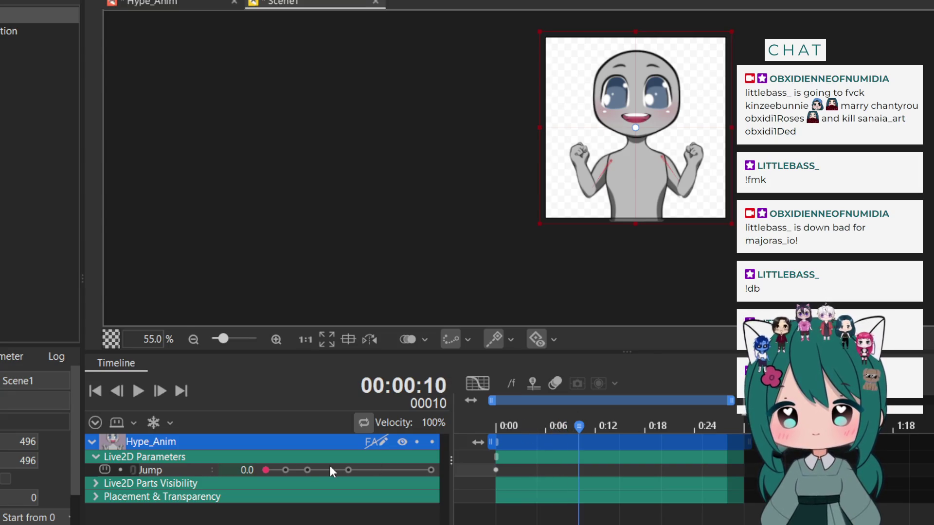
{"action": "left_click_drag", "start_coordinate": [265, 470], "coordinate": [284, 466]}
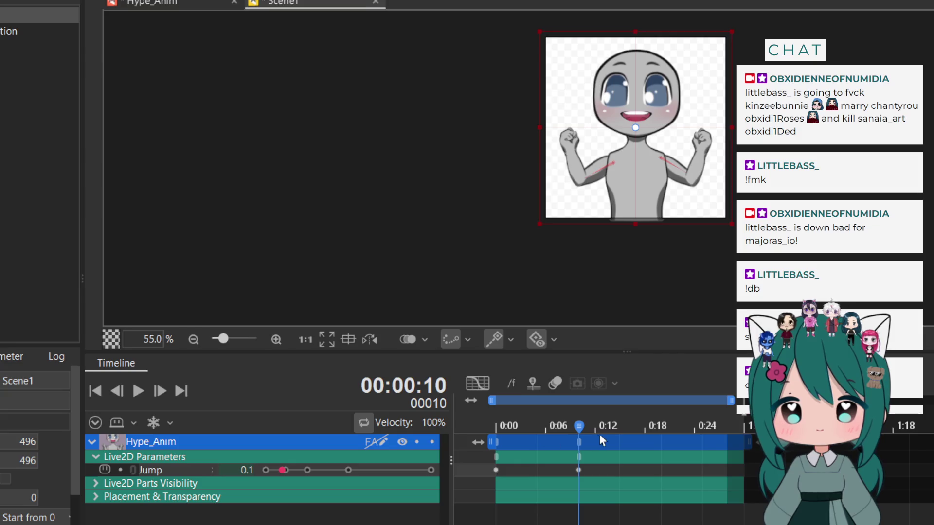
{"action": "left_click_drag", "start_coordinate": [606, 421], "coordinate": [619, 416]}
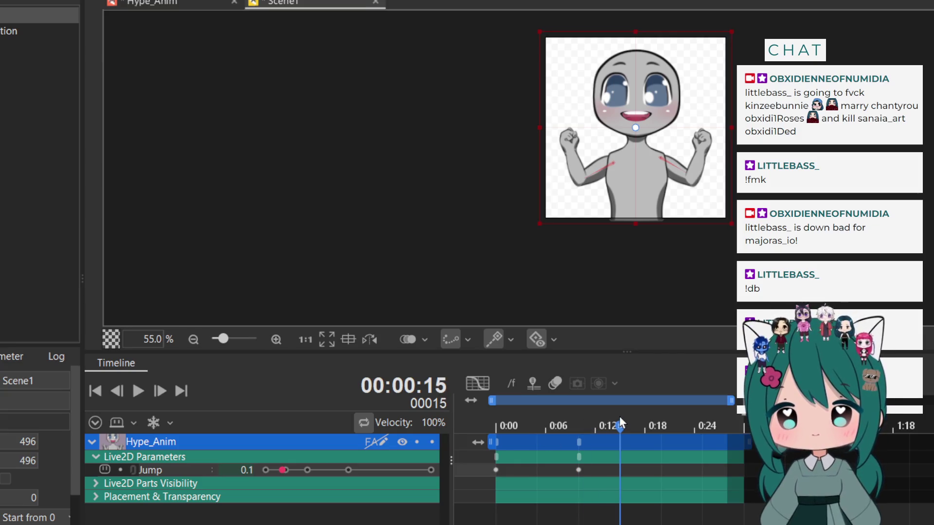
{"action": "mouse_move", "coordinate": [283, 469]}
{"action": "left_mouse_down"}
{"action": "mouse_move", "coordinate": [346, 474]}
{"action": "mouse_move", "coordinate": [316, 476]}
{"action": "left_mouse_up"}
{"action": "left_click", "coordinate": [630, 428]}
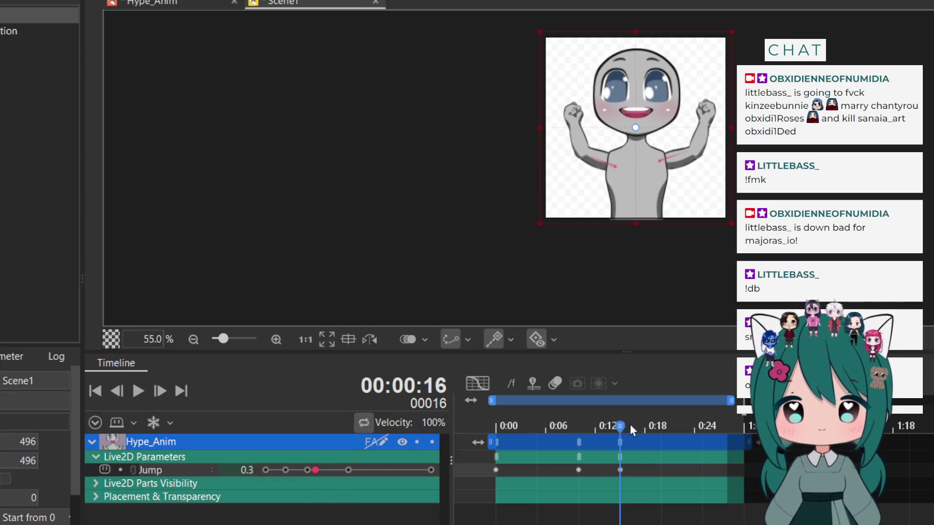
{"action": "left_click_drag", "start_coordinate": [315, 470], "coordinate": [346, 474]}
{"action": "left_click", "coordinate": [702, 424]}
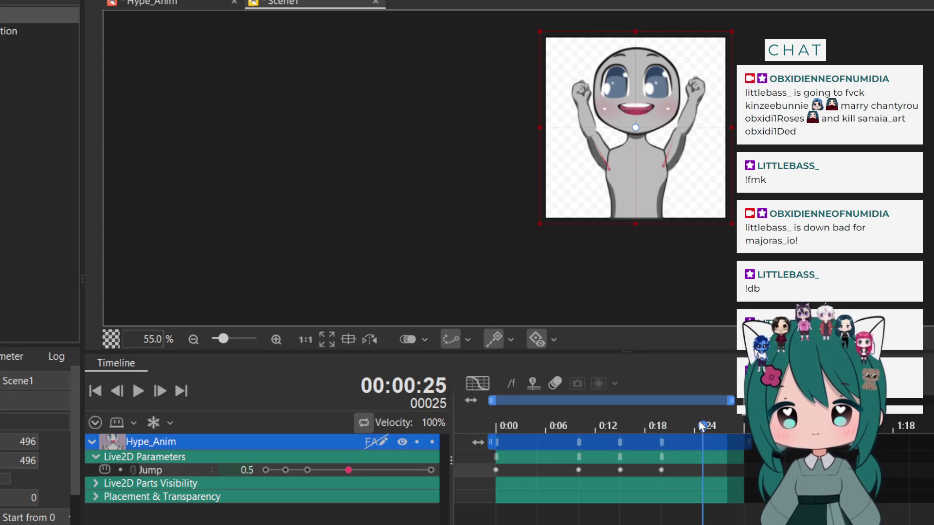
{"action": "left_click_drag", "start_coordinate": [348, 470], "coordinate": [459, 477]}
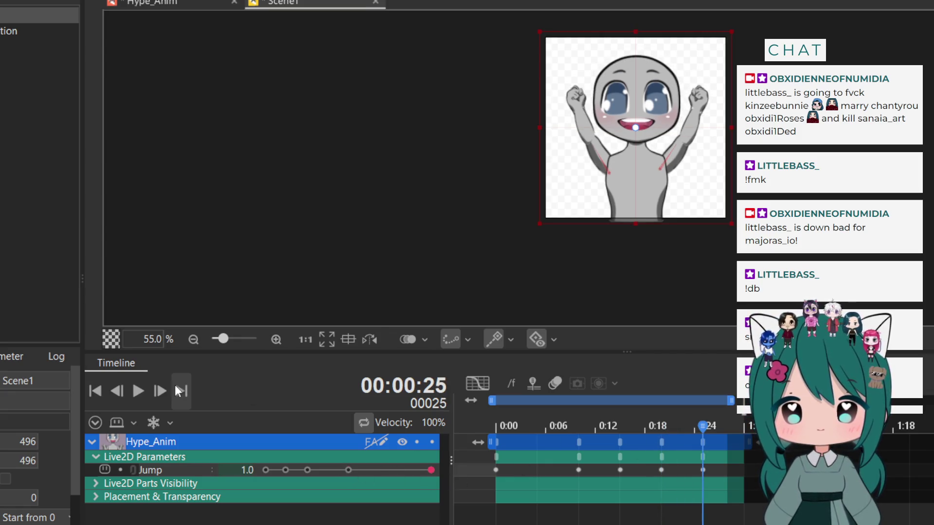
Play back the new Jump animation to preview the arms-up motion
{"action": "left_click", "coordinate": [137, 392]}
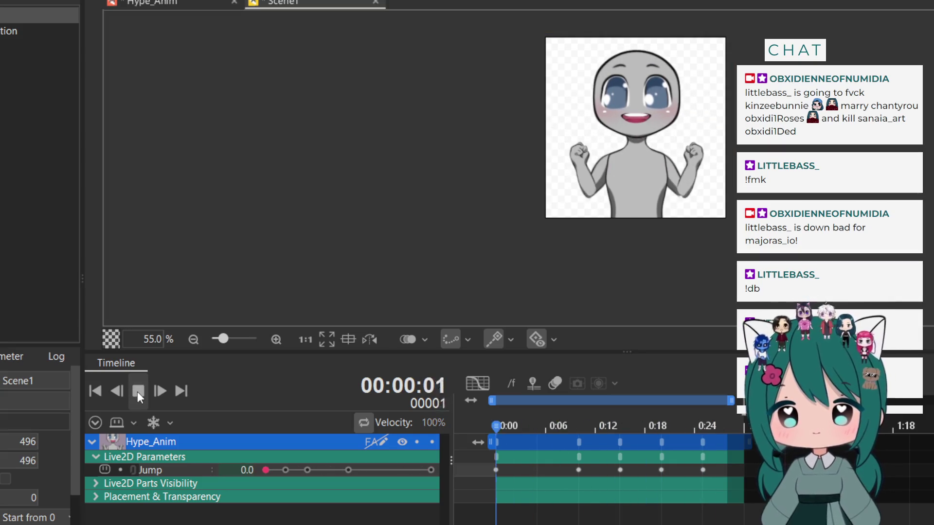
{"action": "left_click", "coordinate": [137, 392]}
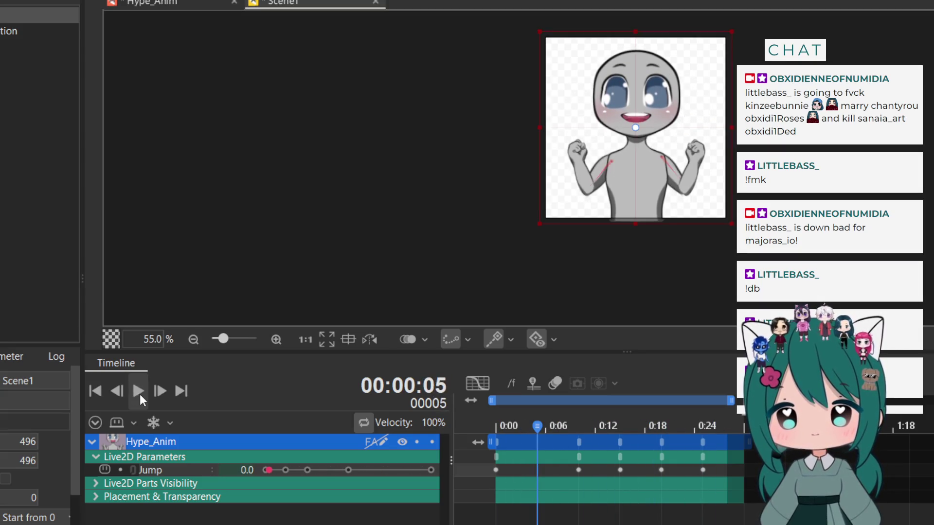
{"action": "left_click", "coordinate": [138, 392]}
{"action": "left_click", "coordinate": [139, 392]}
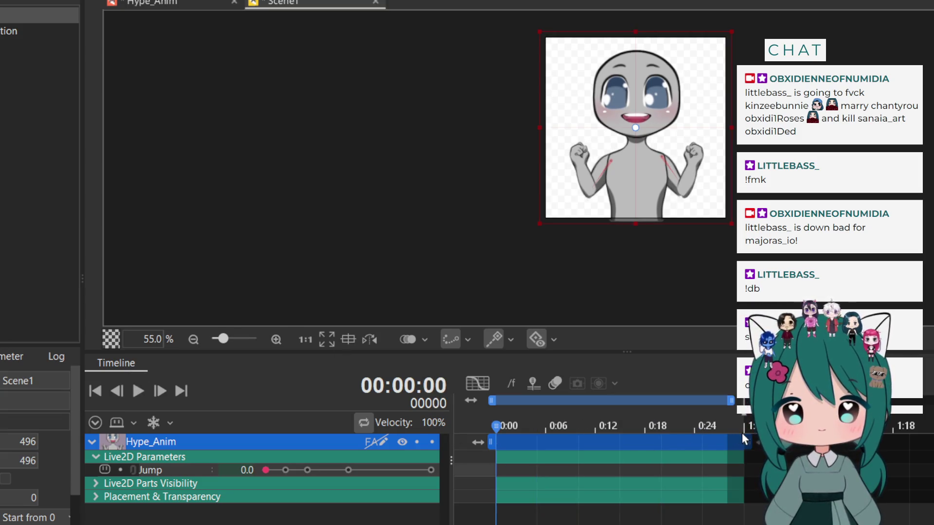
Trim the clip and work area to about frame 14, key Jump 1.0 at frame 13, and preview
{"action": "left_click_drag", "start_coordinate": [742, 442], "coordinate": [634, 446]}
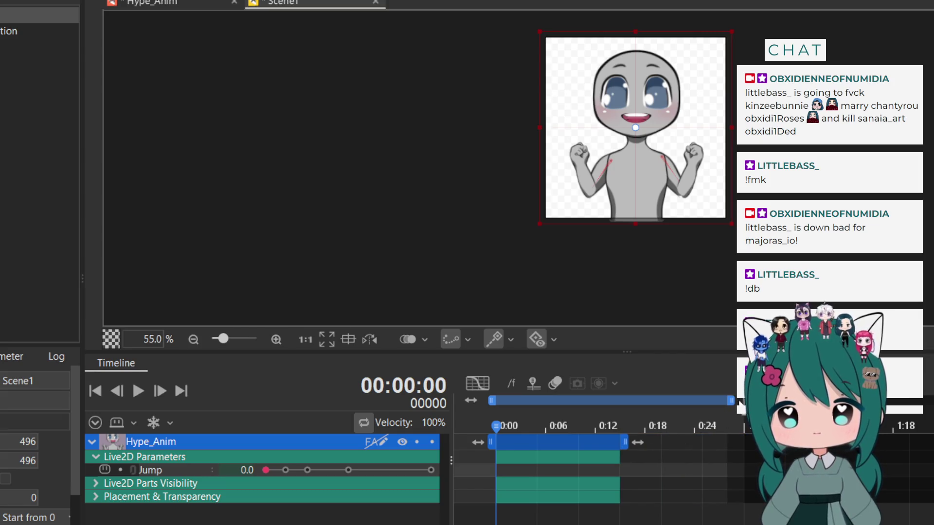
{"action": "left_click_drag", "start_coordinate": [731, 400], "coordinate": [624, 401]}
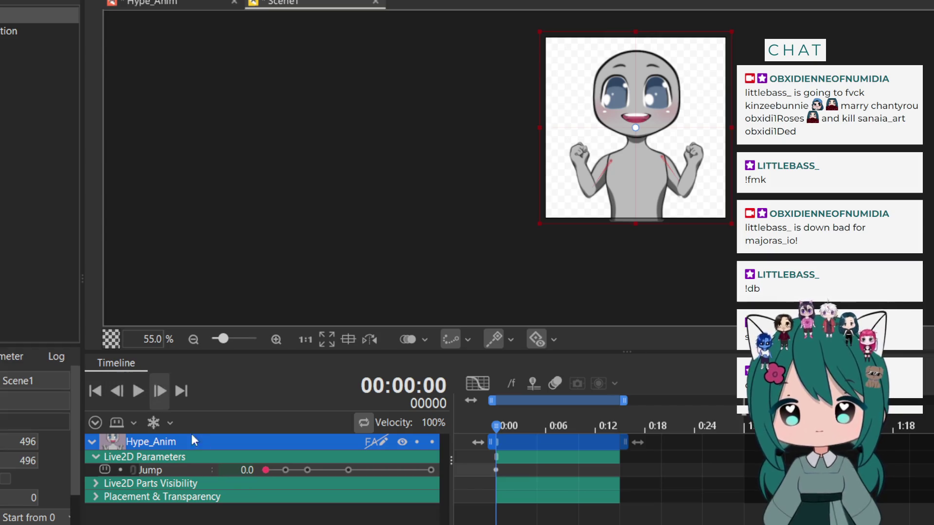
{"action": "left_click_drag", "start_coordinate": [494, 425], "coordinate": [603, 426]}
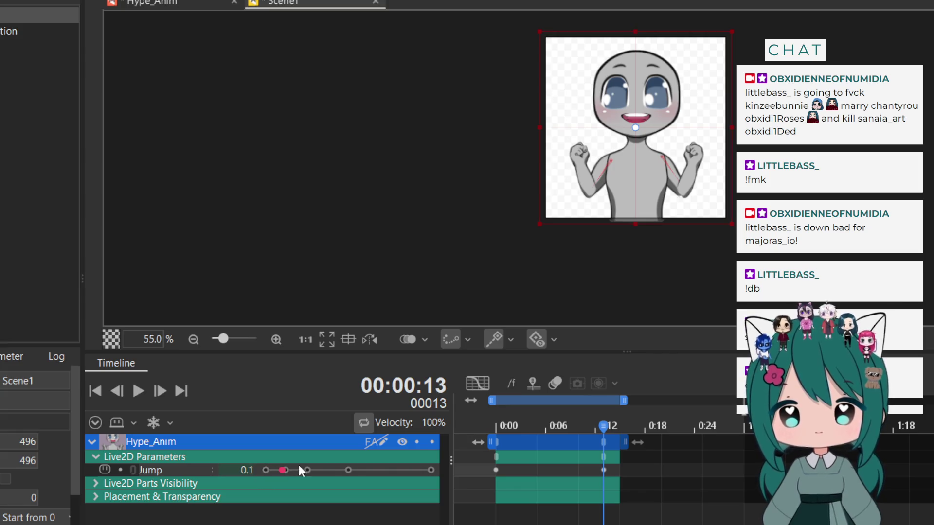
{"action": "left_click_drag", "start_coordinate": [298, 470], "coordinate": [453, 474]}
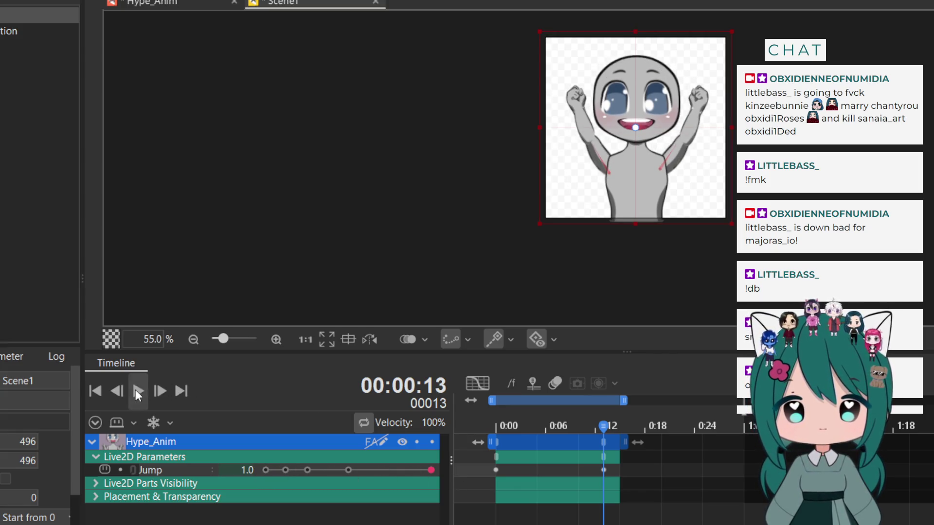
{"action": "left_click", "coordinate": [135, 390]}
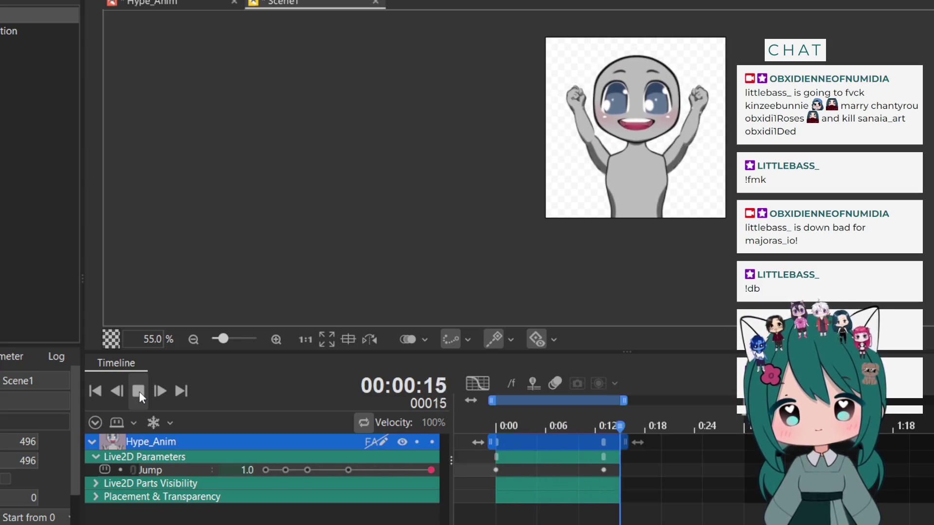
Key Jump back down to 0.0 at frame 15 and preview the lowering motion
{"action": "left_click", "coordinate": [139, 392]}
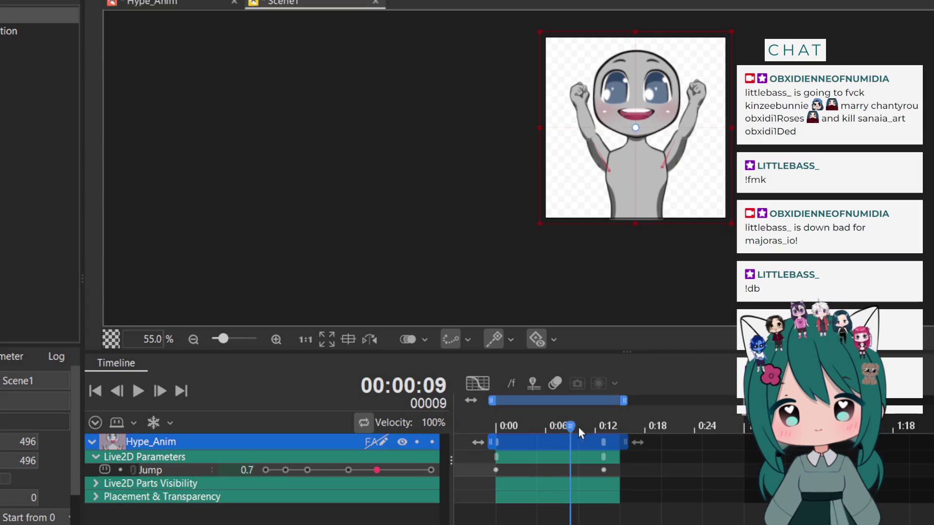
{"action": "left_click_drag", "start_coordinate": [613, 424], "coordinate": [616, 425]}
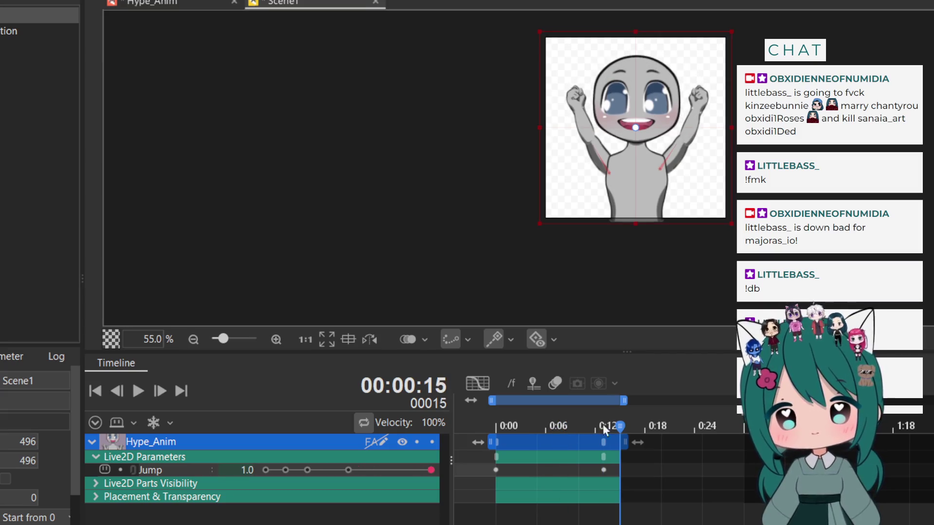
{"action": "mouse_move", "coordinate": [430, 469]}
{"action": "left_mouse_down"}
{"action": "mouse_move", "coordinate": [342, 476]}
{"action": "mouse_move", "coordinate": [142, 463]}
{"action": "left_mouse_up"}
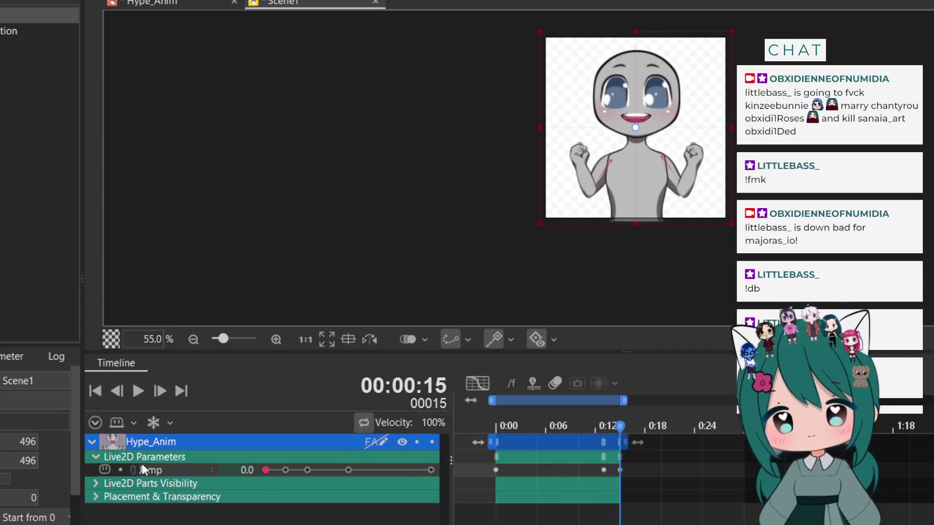
{"action": "left_click", "coordinate": [140, 392]}
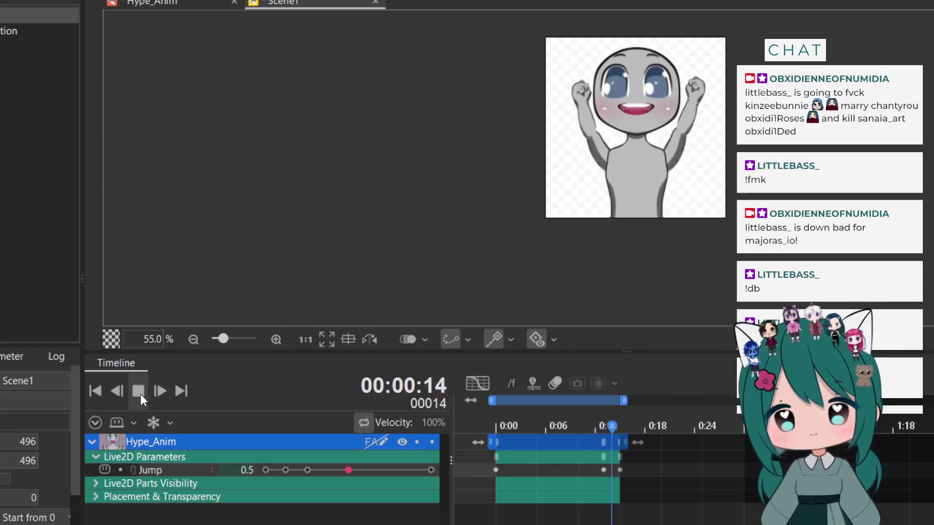
{"action": "left_click", "coordinate": [139, 392]}
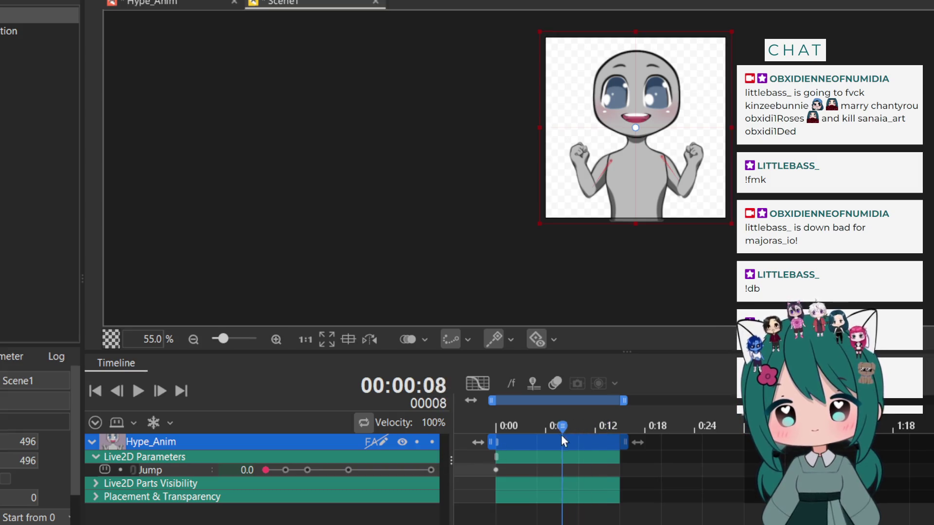
Key Jump at 1.0 on frame 7 so the arms are fully raised, then preview
{"action": "left_click_drag", "start_coordinate": [563, 441], "coordinate": [551, 438]}
{"action": "left_click_drag", "start_coordinate": [265, 469], "coordinate": [465, 489]}
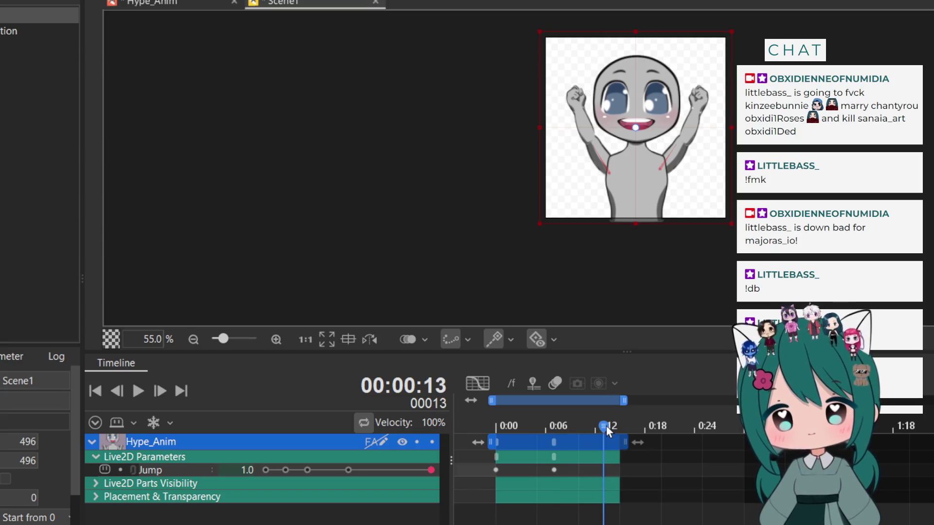
{"action": "left_click", "coordinate": [137, 391]}
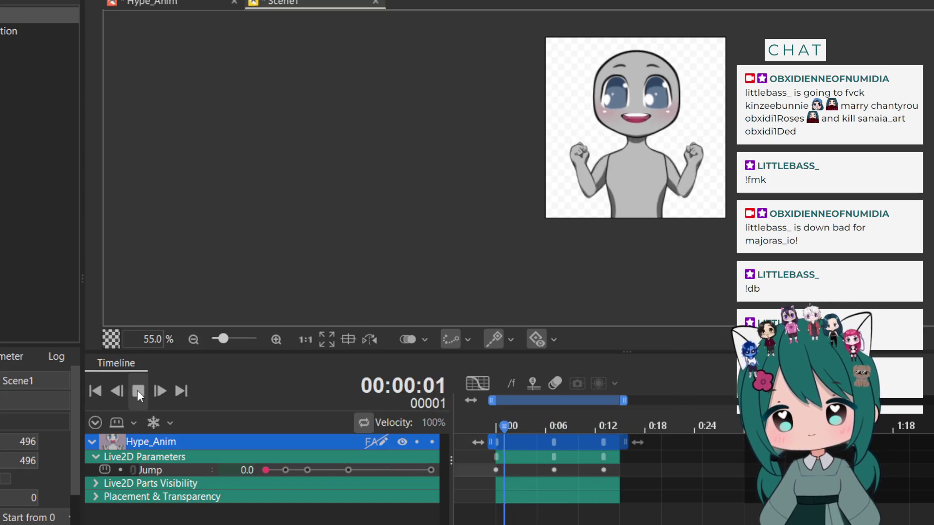
{"action": "left_click", "coordinate": [137, 390]}
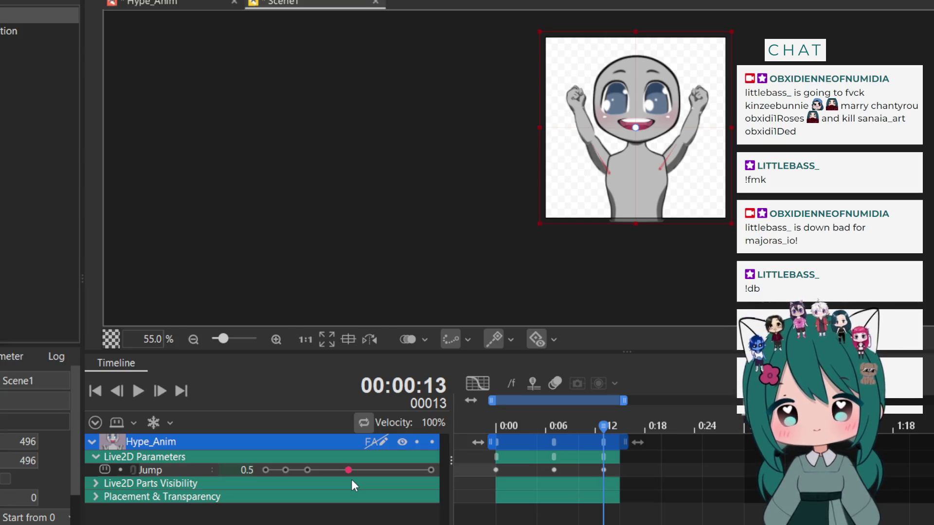
Move to frame 15 and preview the current Jump animation
{"action": "left_click_drag", "start_coordinate": [603, 427], "coordinate": [618, 426]}
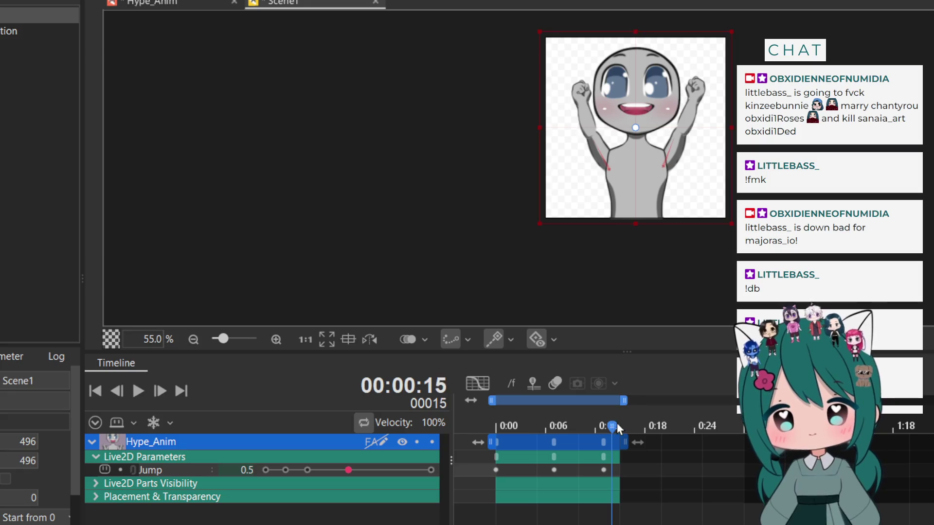
{"action": "left_click", "coordinate": [138, 385]}
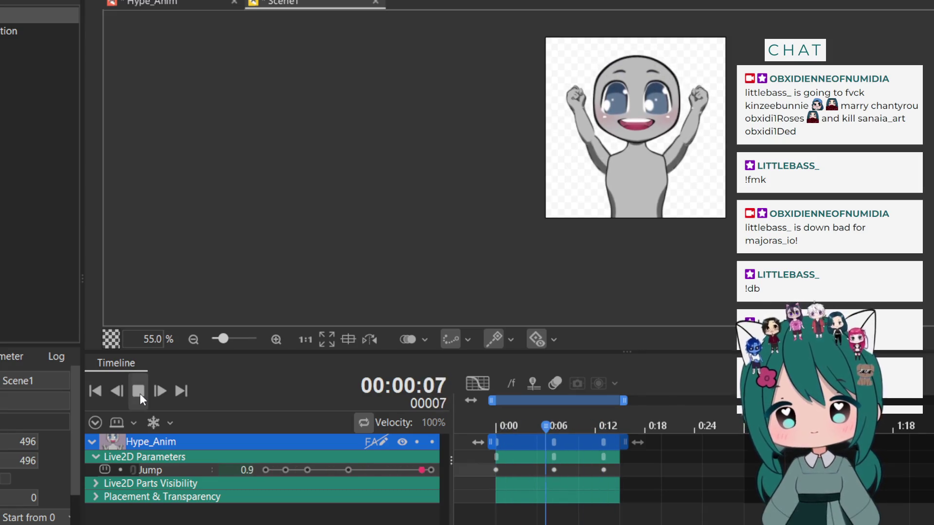
{"action": "left_click", "coordinate": [139, 393]}
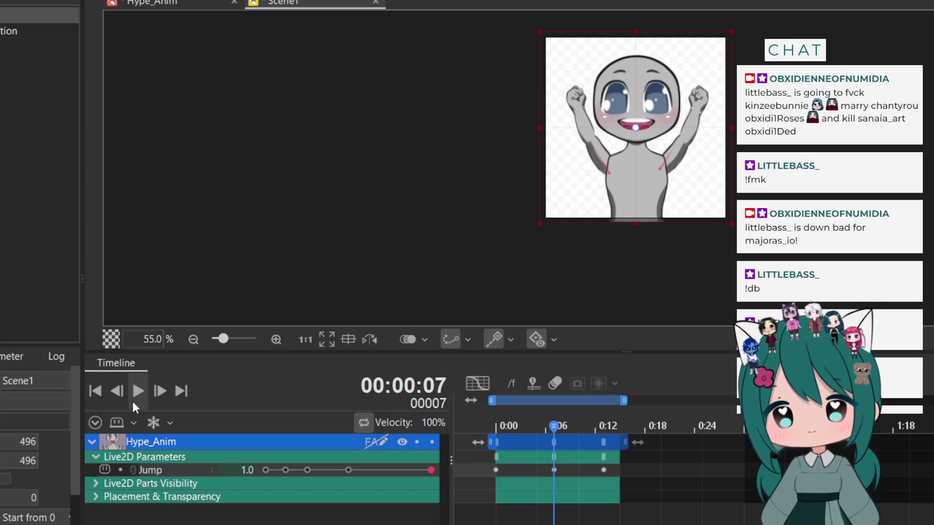
Add a Jump keyframe holding 1.0 at frame 14 and play the loop
{"action": "key", "text": "ctrl+Right"}
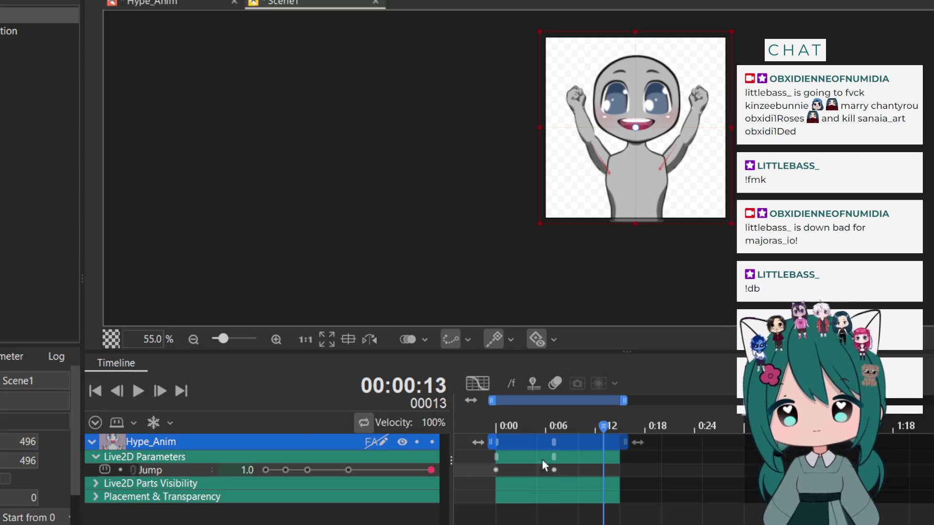
{"action": "left_click_drag", "start_coordinate": [604, 428], "coordinate": [612, 428]}
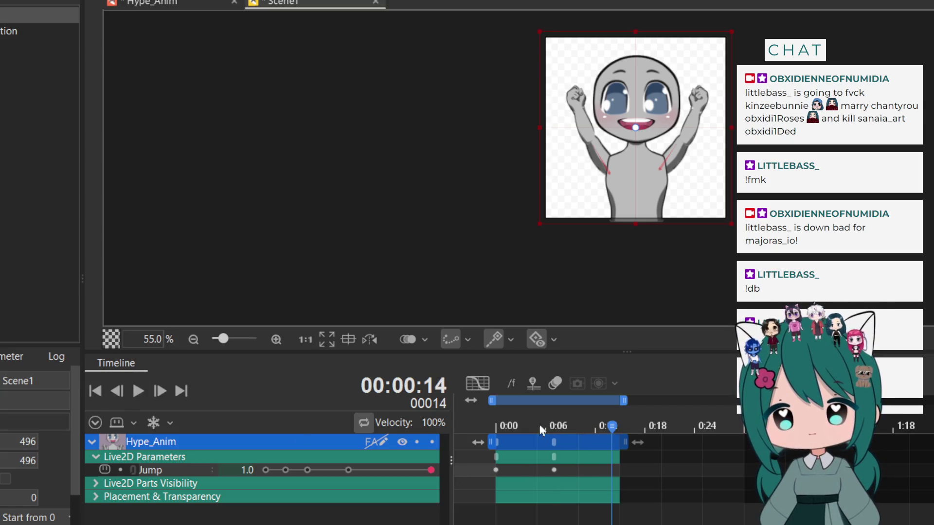
{"action": "left_click", "coordinate": [430, 470]}
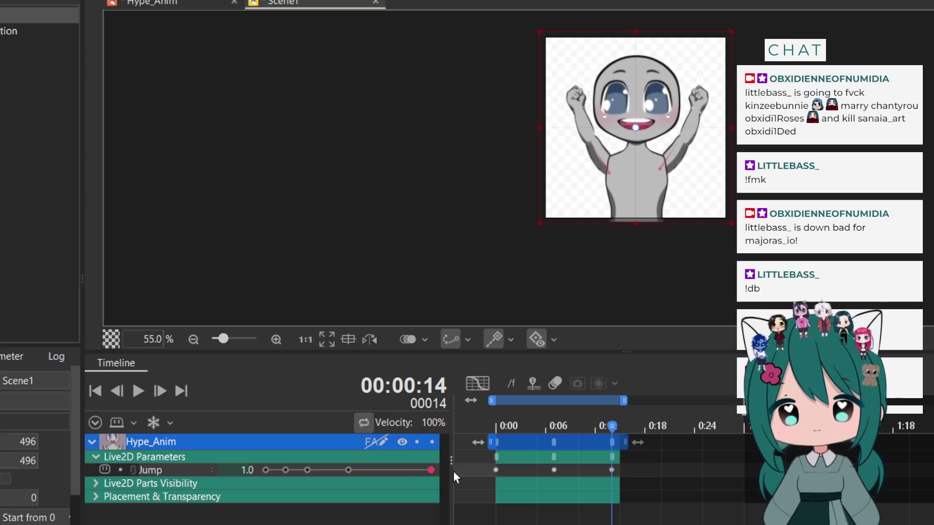
{"action": "left_click", "coordinate": [147, 391]}
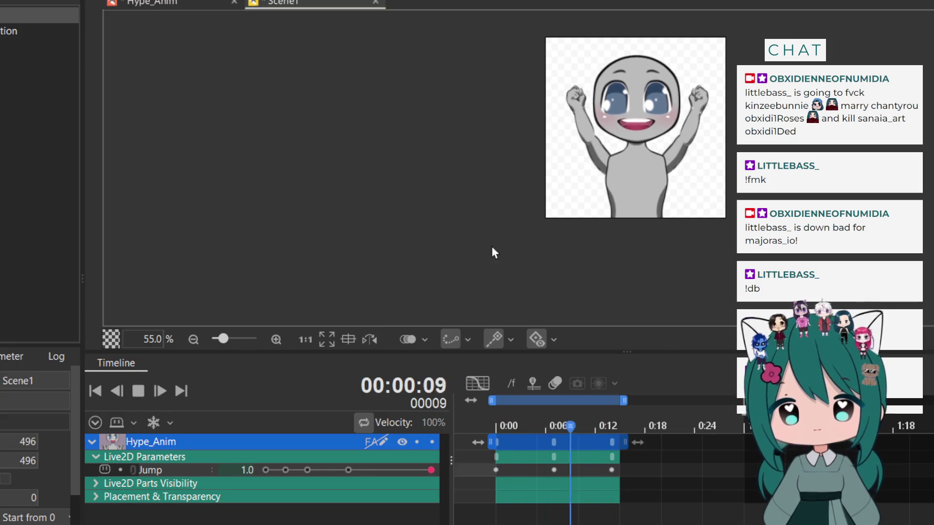
{"action": "scroll", "coordinate": [541, 202], "scroll_direction": "up", "scroll_amount": 2}
{"action": "scroll", "coordinate": [542, 203], "scroll_direction": "down", "scroll_amount": 2}
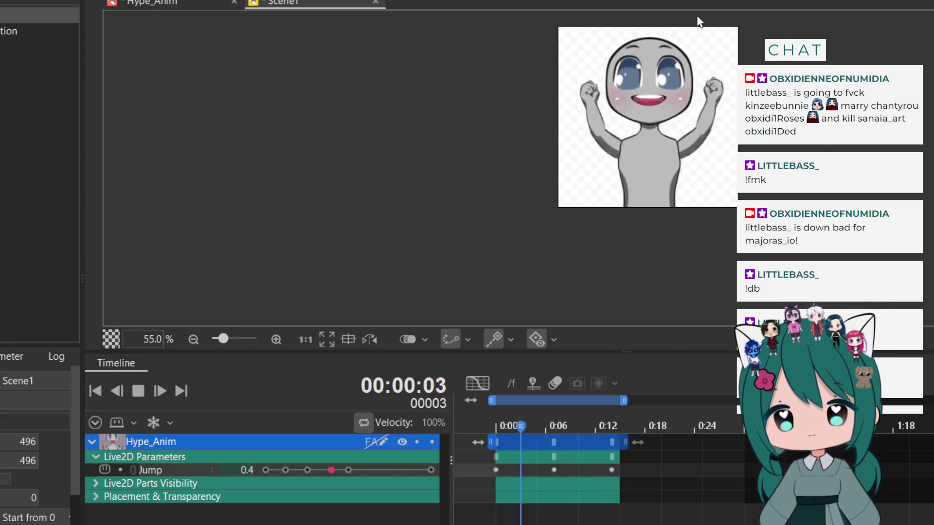
{"action": "scroll", "coordinate": [693, 33], "scroll_direction": "up", "scroll_amount": 2}
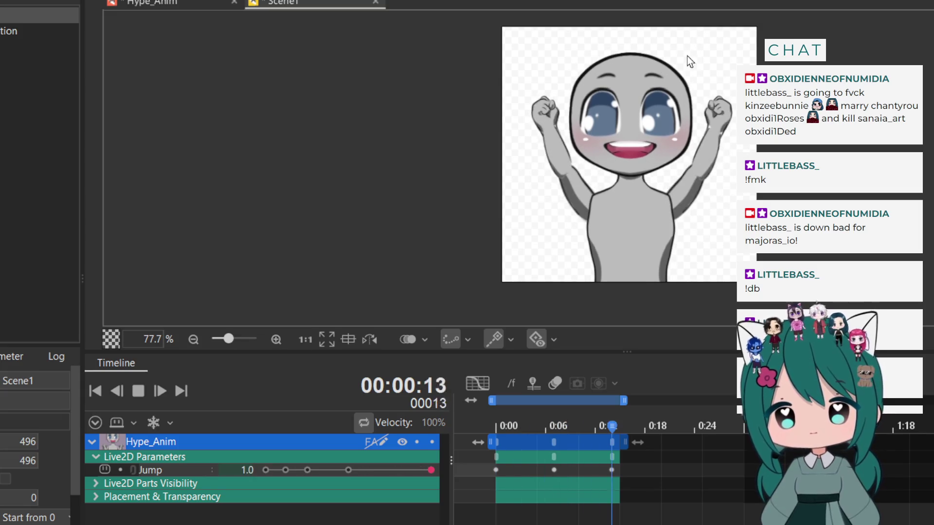
Lengthen the Hype_Anim clip and playback range to about 0:28 and preview
{"action": "left_click", "coordinate": [143, 394]}
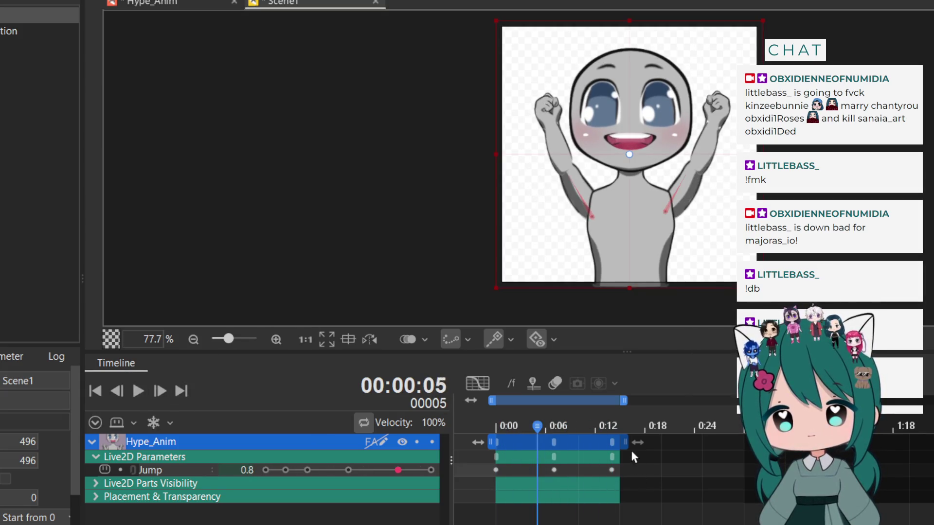
{"action": "left_click_drag", "start_coordinate": [627, 442], "coordinate": [723, 443]}
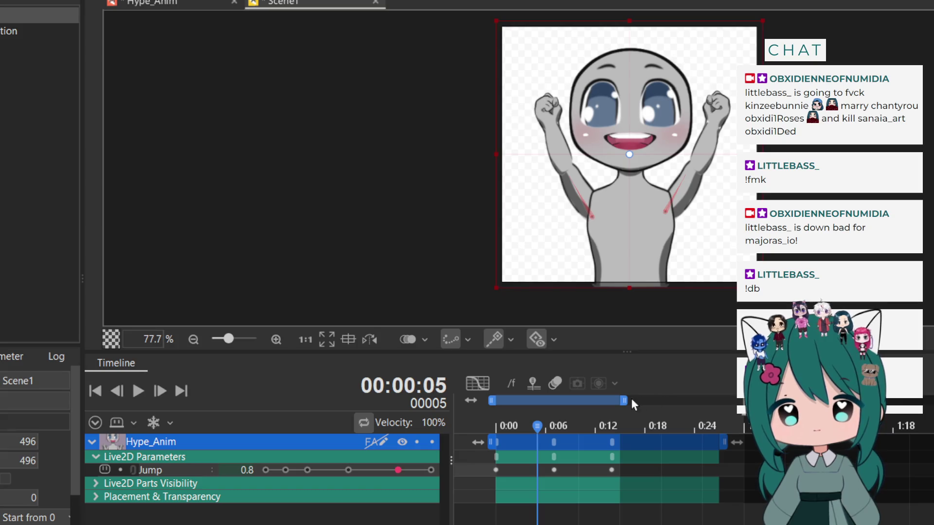
{"action": "left_click_drag", "start_coordinate": [625, 400], "coordinate": [717, 398]}
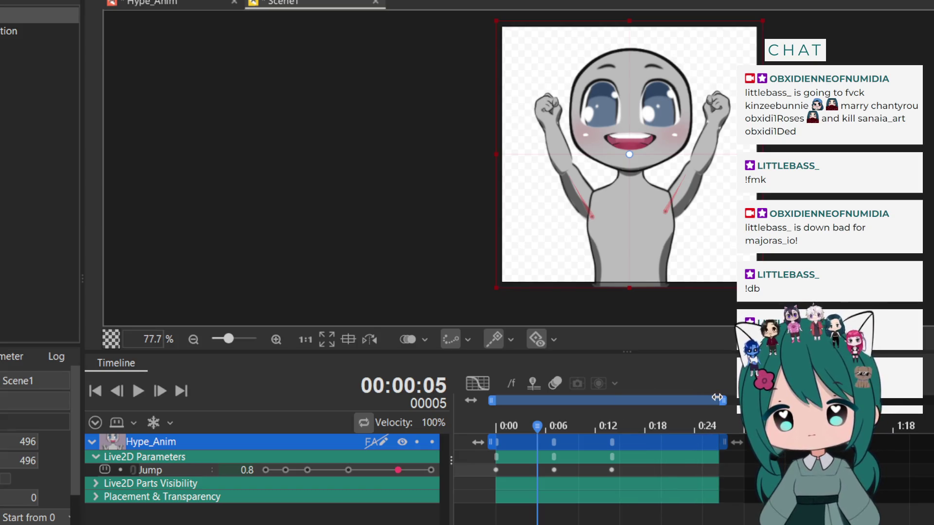
{"action": "left_click", "coordinate": [136, 392]}
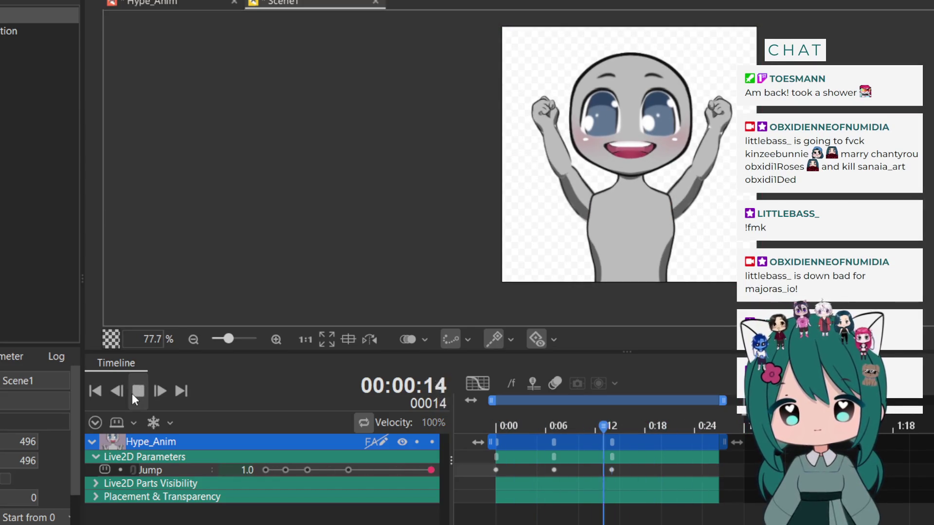
{"action": "left_click", "coordinate": [136, 392]}
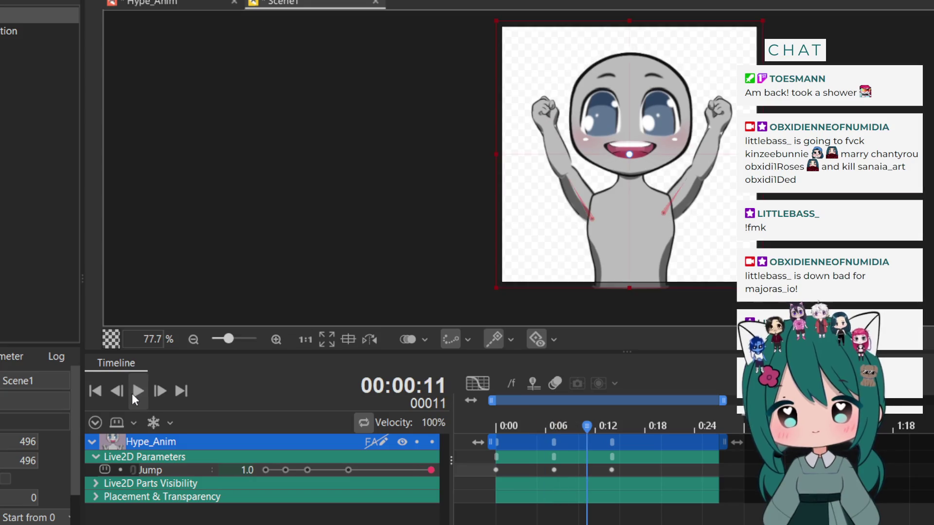
Drag the final Jump keyframe from frame 14 to 17 and replay the loop
{"action": "left_click", "coordinate": [610, 447]}
{"action": "left_click_drag", "start_coordinate": [611, 447], "coordinate": [639, 444]}
{"action": "left_click", "coordinate": [143, 395]}
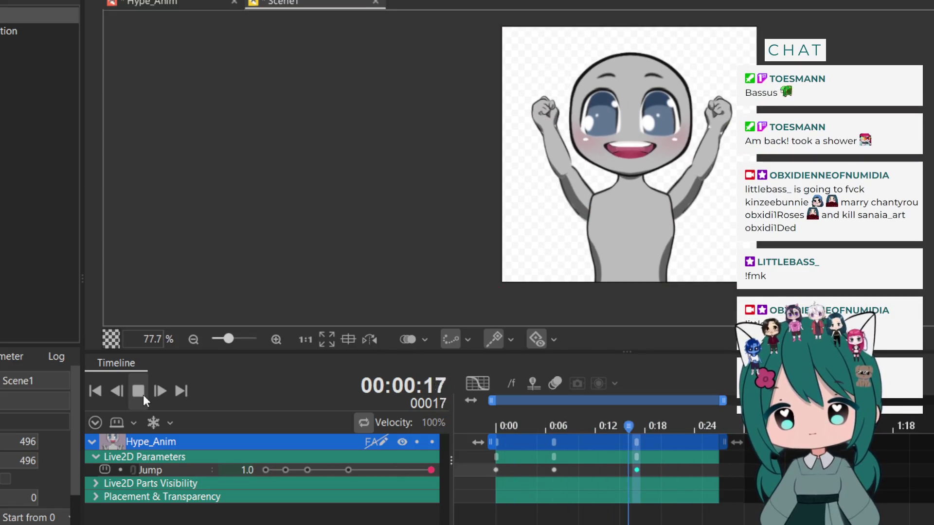
{"action": "left_click", "coordinate": [143, 394]}
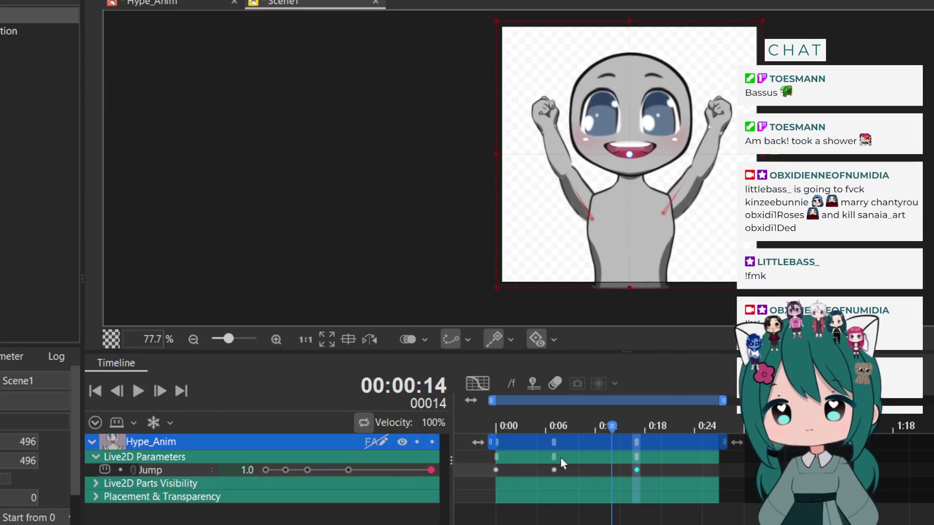
{"action": "left_click_drag", "start_coordinate": [556, 442], "coordinate": [577, 440]}
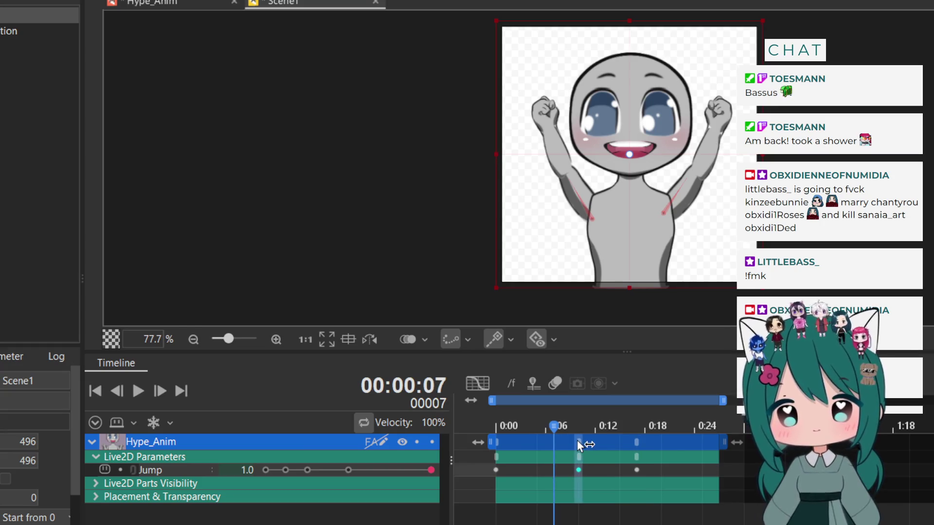
{"action": "left_click", "coordinate": [132, 391]}
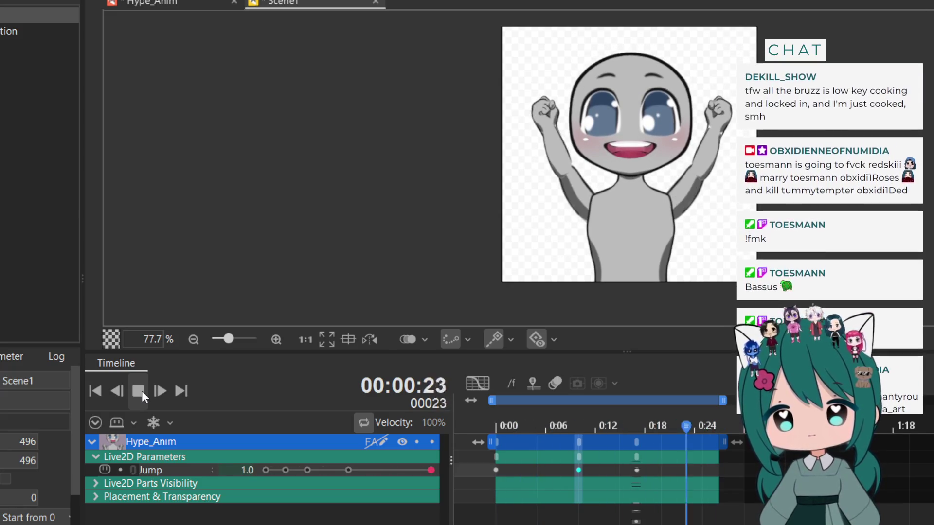
{"action": "left_click", "coordinate": [138, 390]}
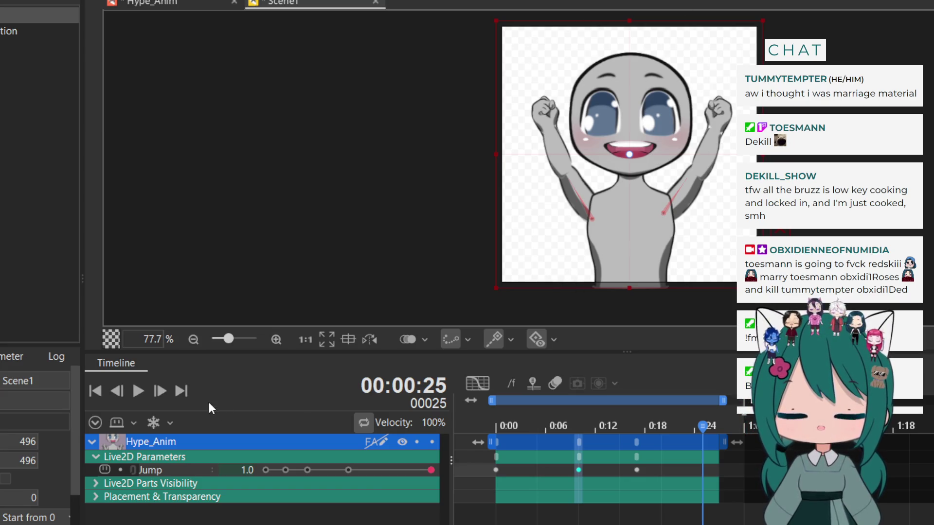
{"action": "left_click", "coordinate": [138, 387]}
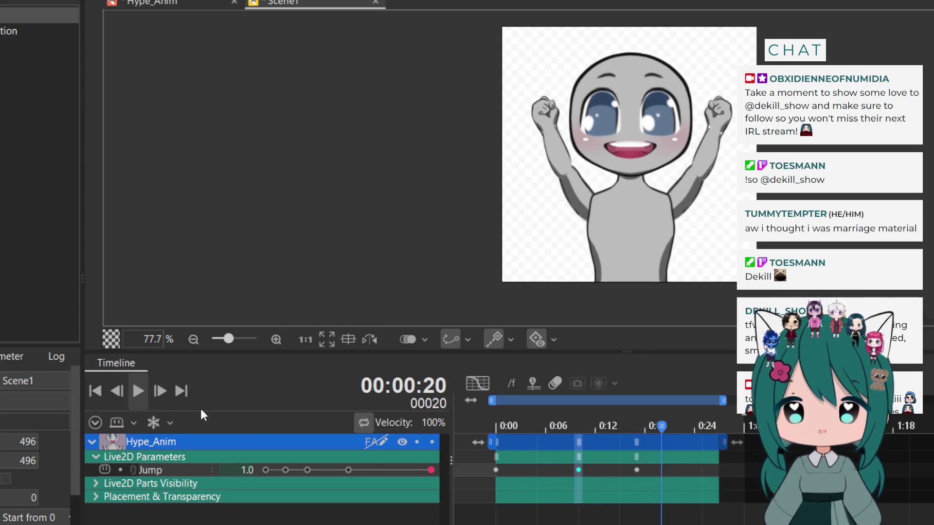
Move the middle Jump keyframe to about 0:12, select the last key near 0:17, and preview
{"action": "key", "text": "space"}
{"action": "left_click_drag", "start_coordinate": [578, 441], "coordinate": [654, 442]}
{"action": "left_click", "coordinate": [644, 440]}
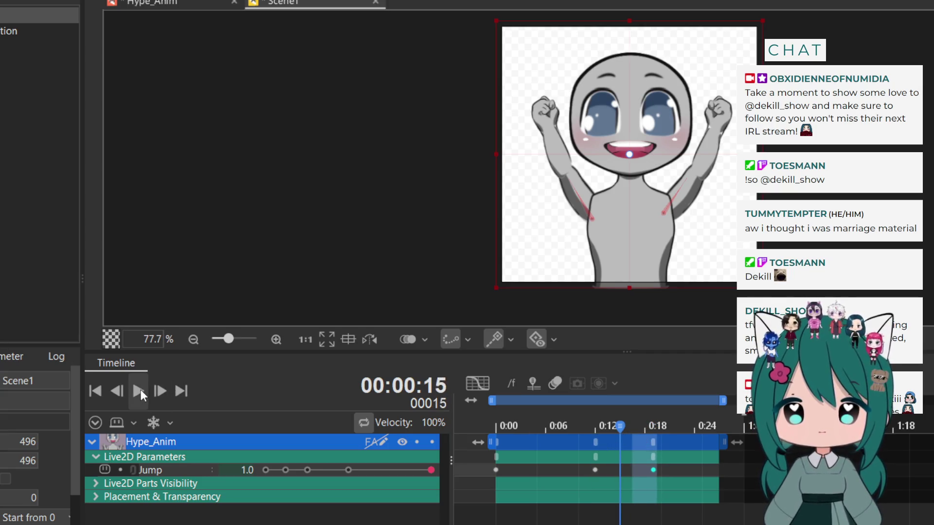
{"action": "left_click", "coordinate": [141, 391]}
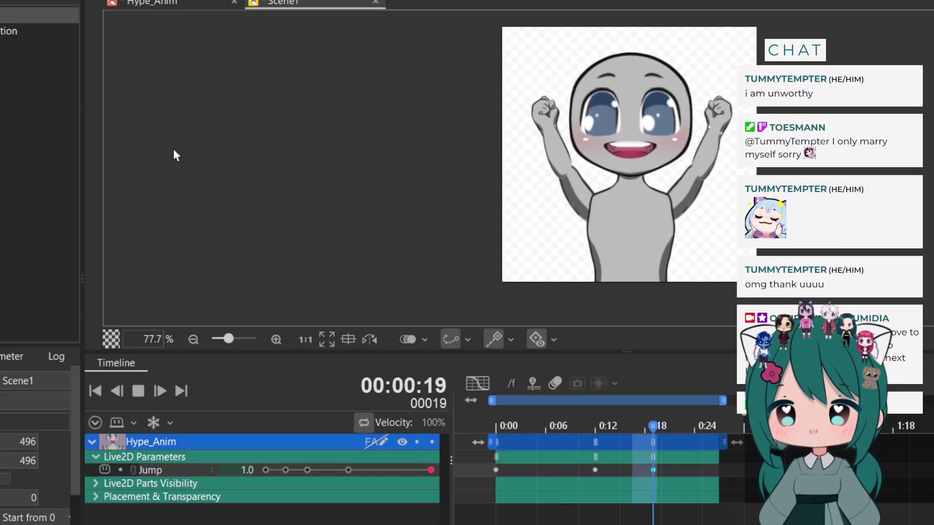
{"action": "left_click", "coordinate": [136, 389]}
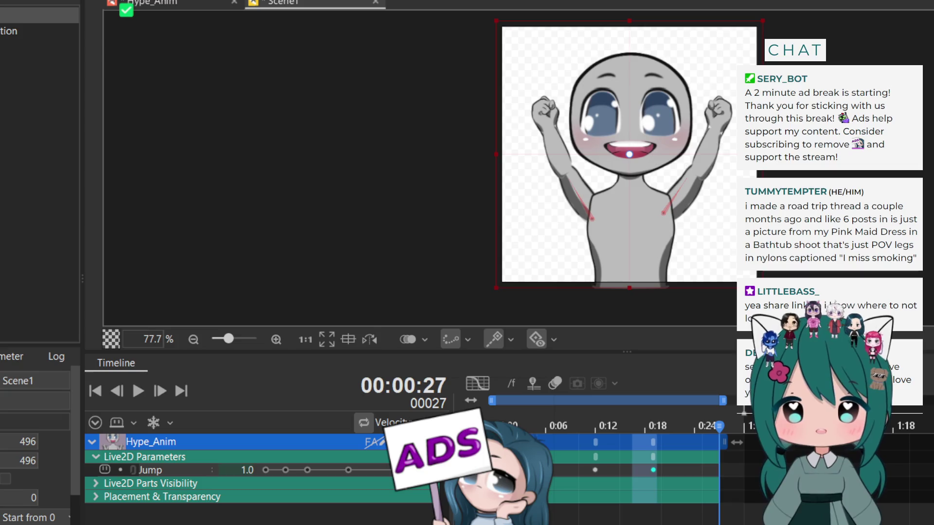
Move the playhead back to frame 21
{"action": "left_click", "coordinate": [669, 425]}
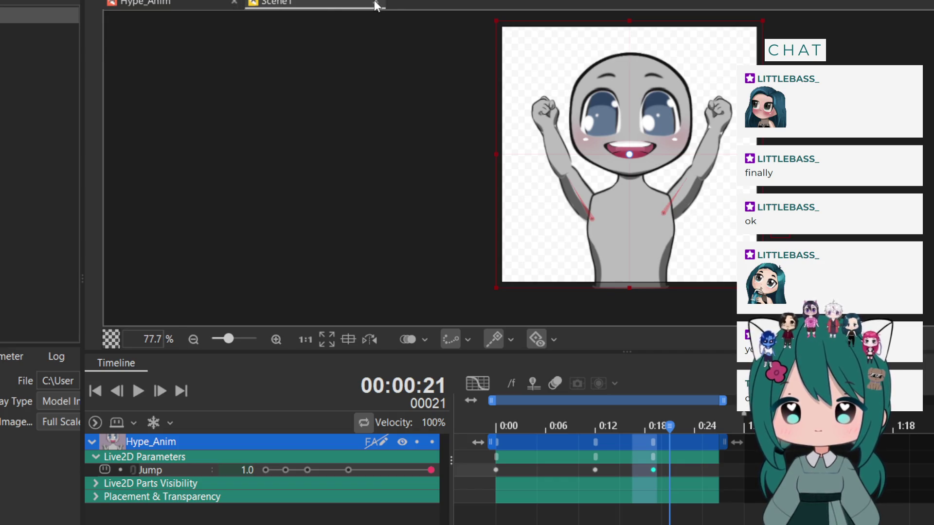
Select the Hype_Anim model tab and close it, leaving Tears_Anim open
{"action": "left_click", "coordinate": [229, 4]}
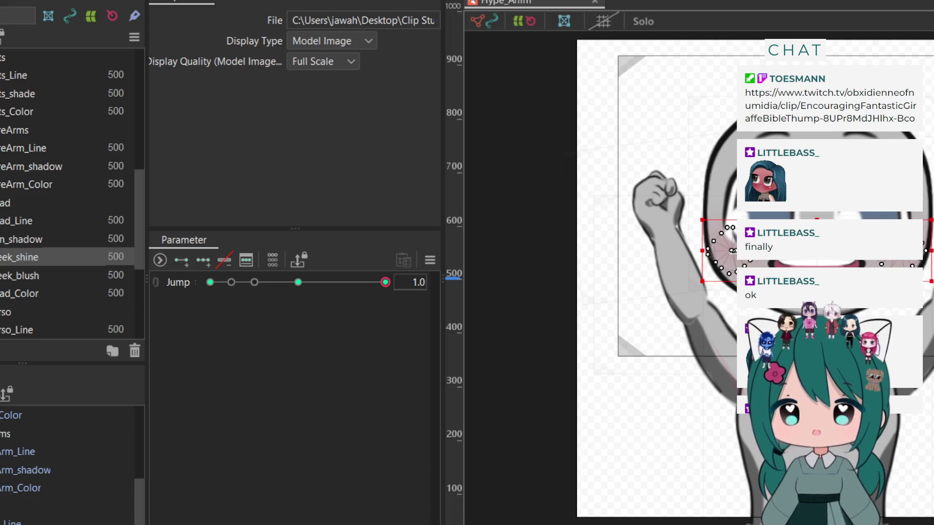
{"action": "left_click", "coordinate": [594, 1]}
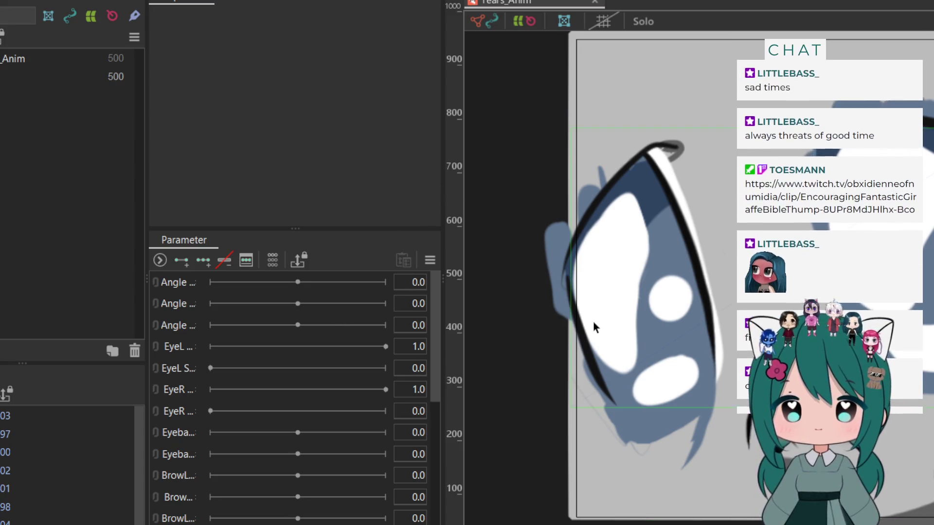
Set Layer 401's Clipping ID to ArtMesh4 and paste the same ID into Layer 402
{"action": "left_click", "coordinate": [755, 267]}
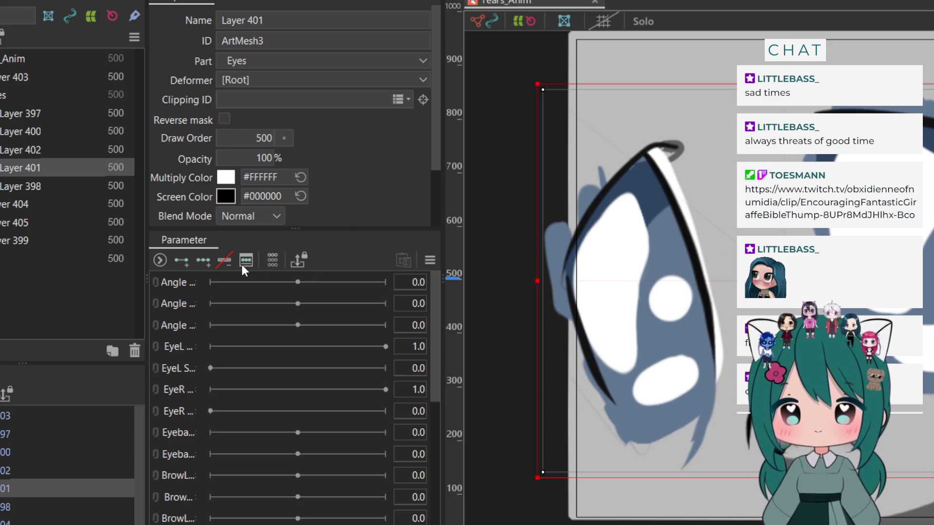
{"action": "left_click", "coordinate": [257, 216]}
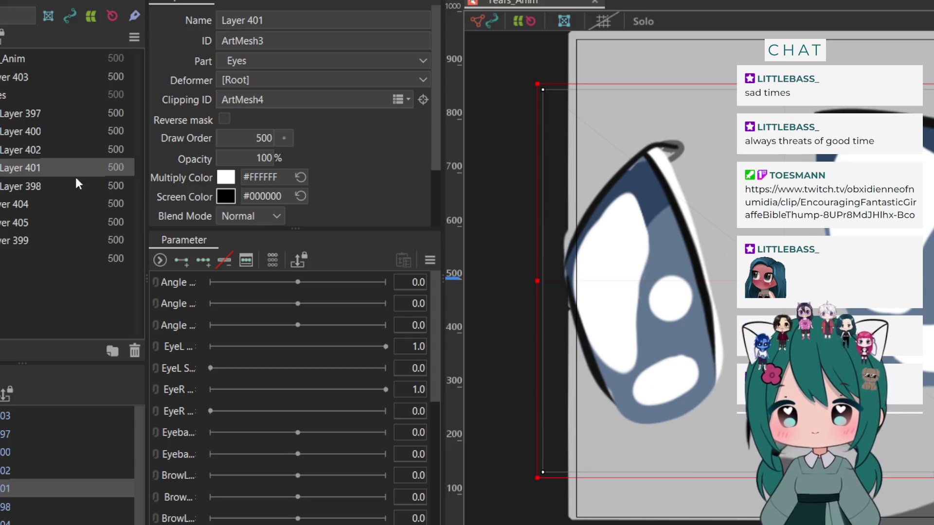
{"action": "left_click", "coordinate": [42, 150]}
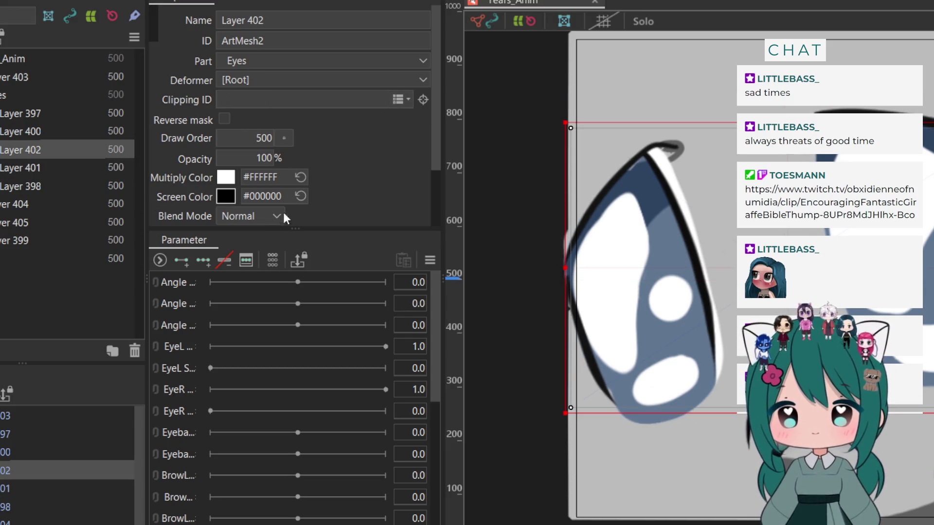
{"action": "type", "text": "ArtMesh4"}
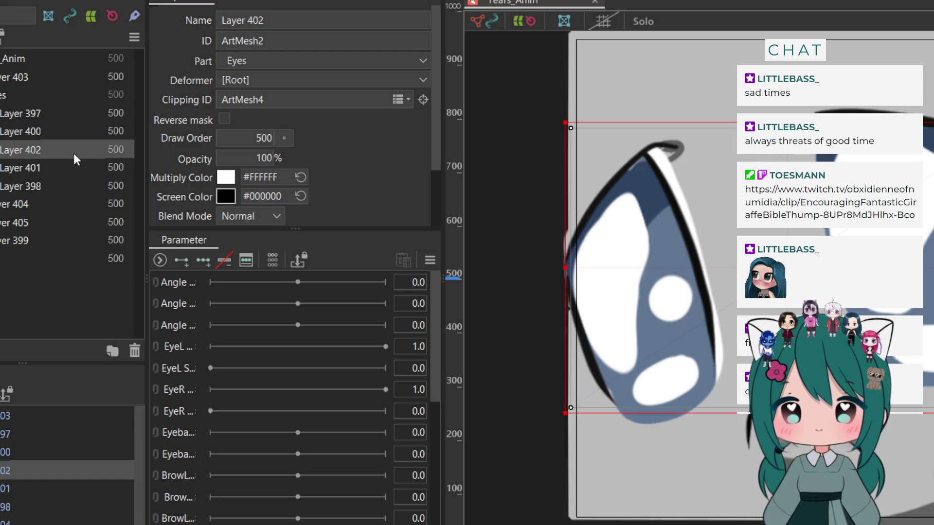
Inspect the clipping settings of Layers 400 and 405, then reselect Layer 402
{"action": "left_click", "coordinate": [68, 130]}
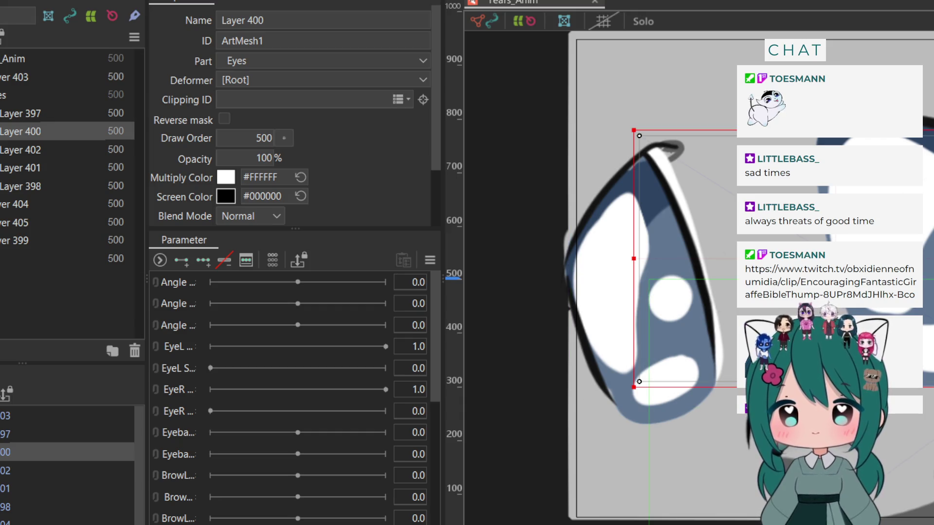
{"action": "left_click", "coordinate": [29, 222]}
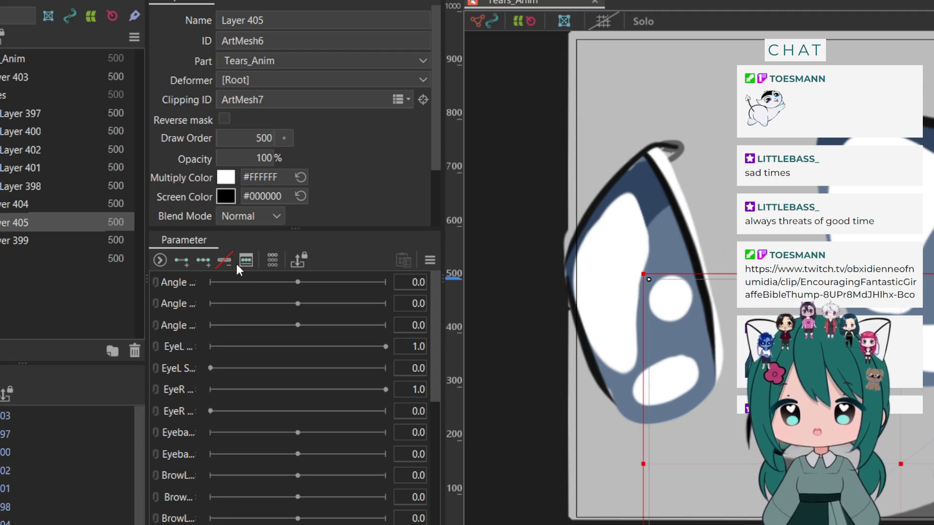
{"action": "left_click", "coordinate": [513, 185]}
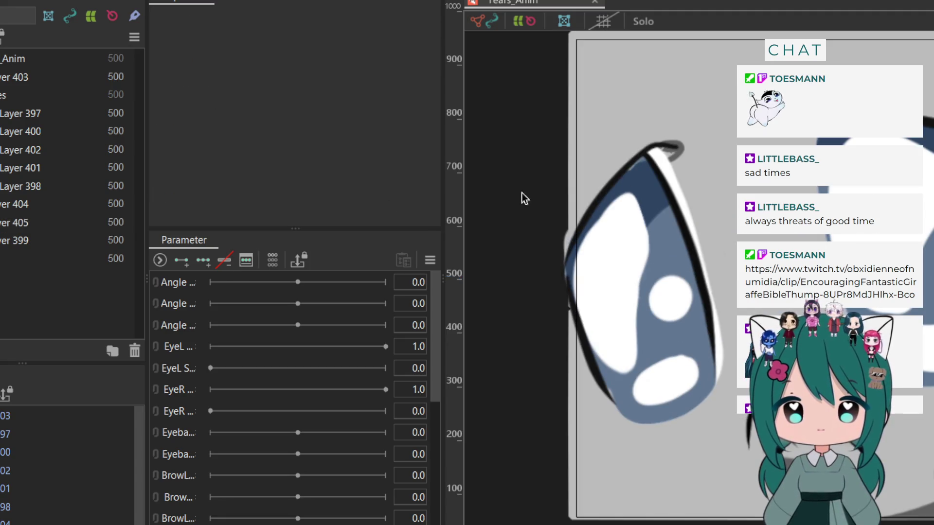
{"action": "left_click", "coordinate": [624, 268]}
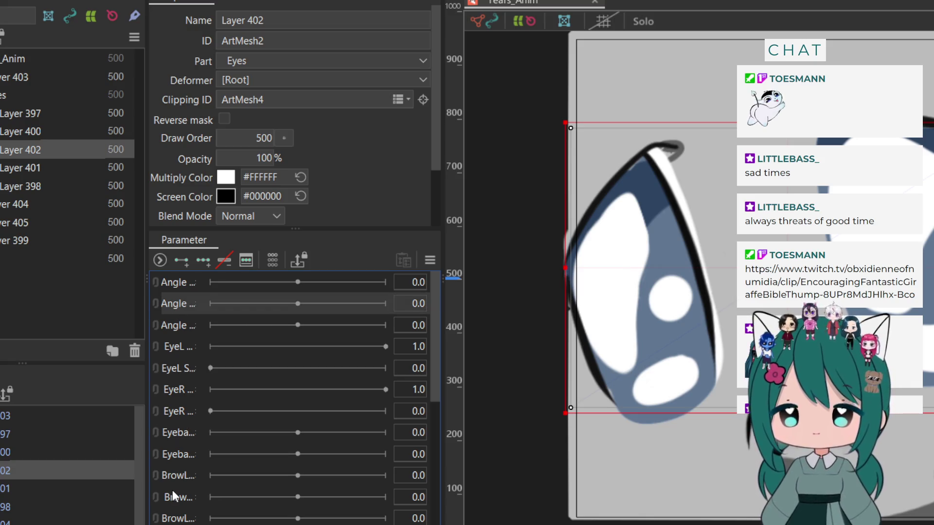
Delete the unneeded parameters from the Parameter palette
{"action": "scroll", "coordinate": [172, 489], "scroll_direction": "down", "scroll_amount": 4}
{"action": "scroll", "coordinate": [171, 489], "scroll_direction": "down", "scroll_amount": 1}
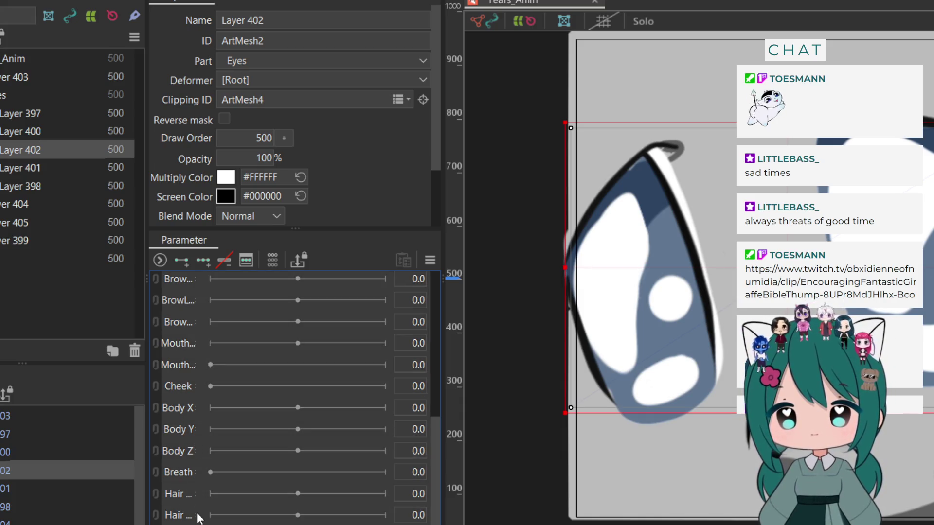
{"action": "left_click", "coordinate": [568, 276]}
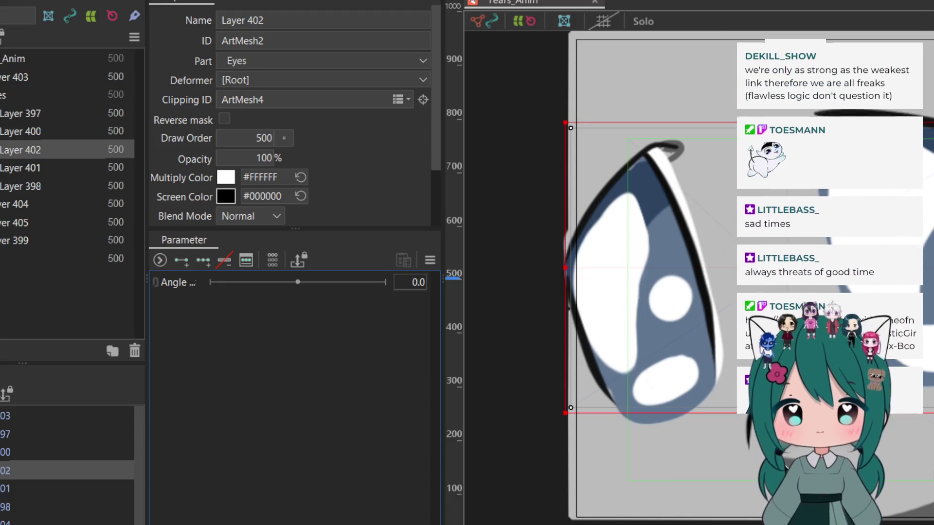
Rename the remaining Angle parameter to Eyes via Edit Parameter
{"action": "left_click", "coordinate": [176, 282]}
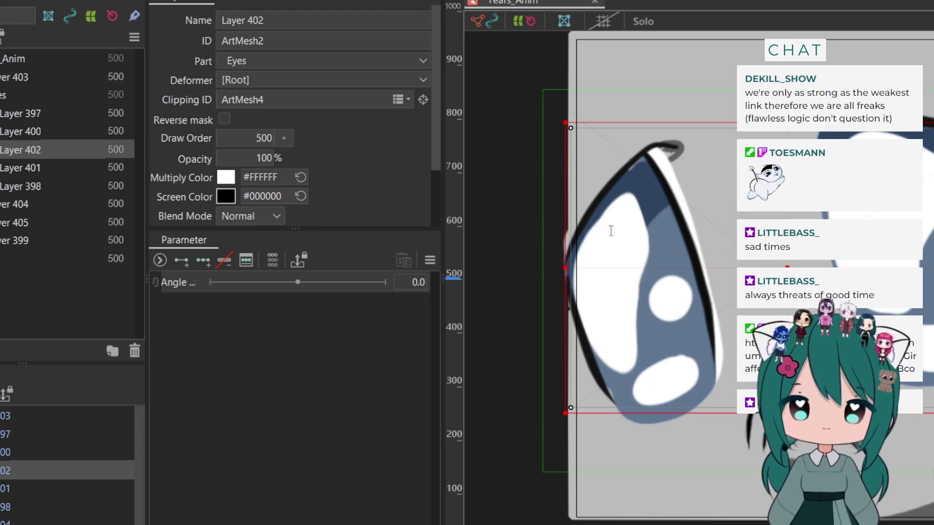
{"action": "left_click", "coordinate": [490, 363]}
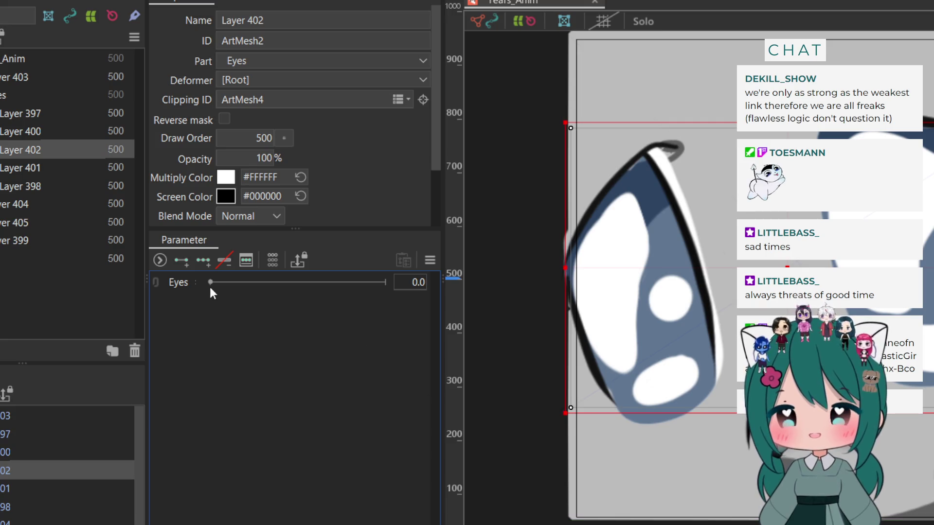
{"action": "left_click", "coordinate": [182, 281]}
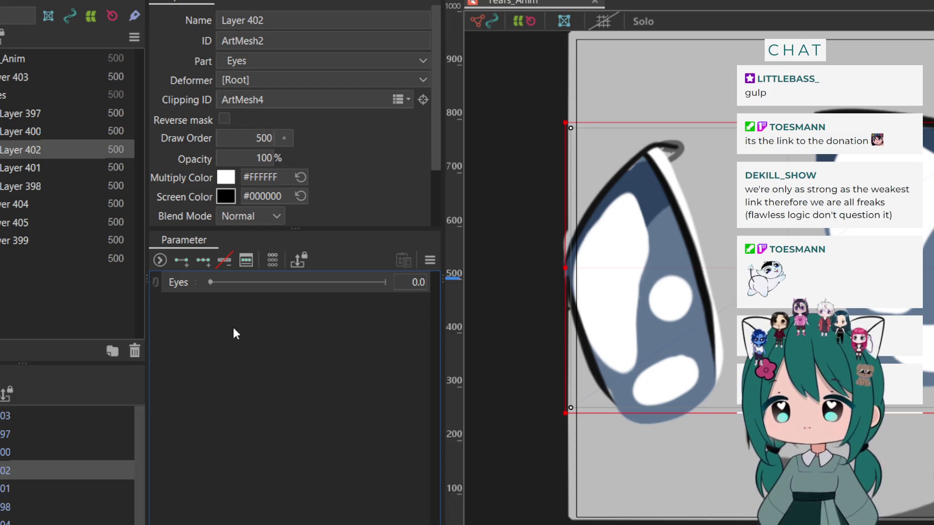
Duplicate the Eyes parameter and name the copy Lip, both at 0.0
{"action": "key", "text": "ctrl+v"}
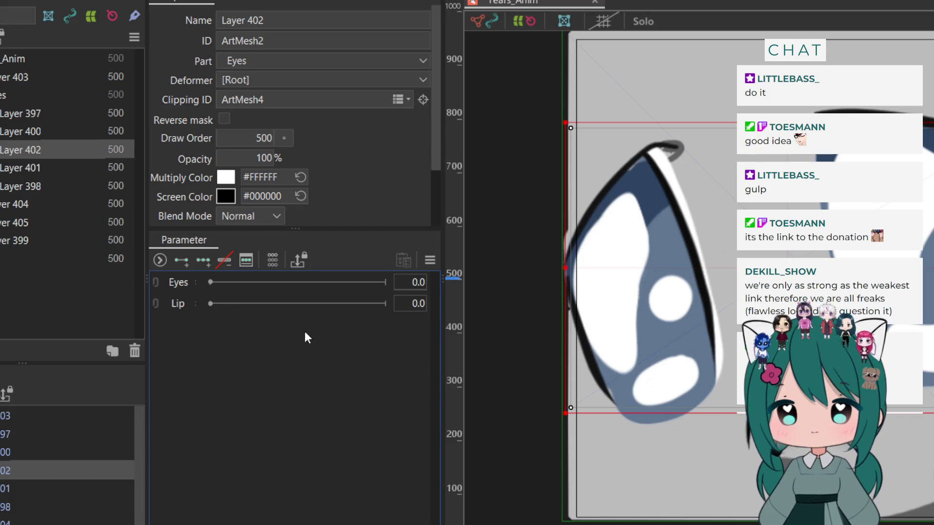
{"action": "left_click", "coordinate": [171, 281]}
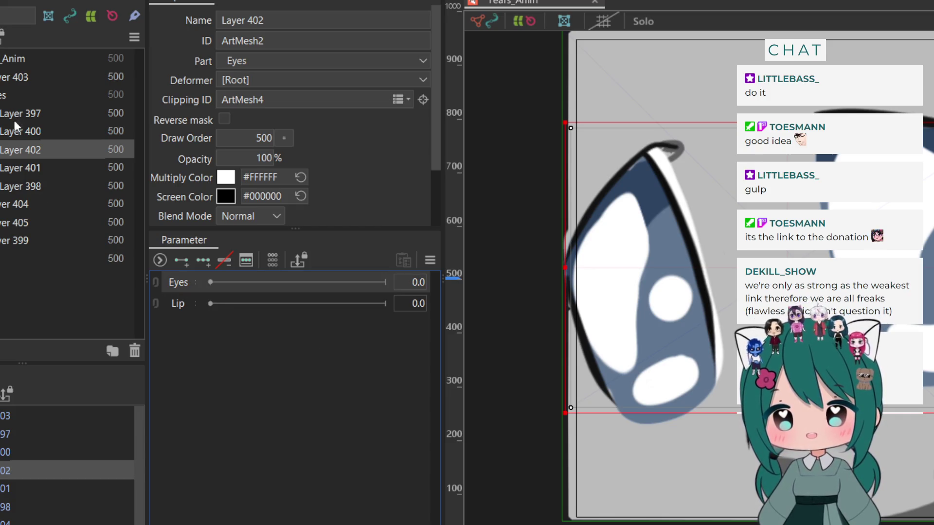
{"action": "left_click", "coordinate": [2, 77]}
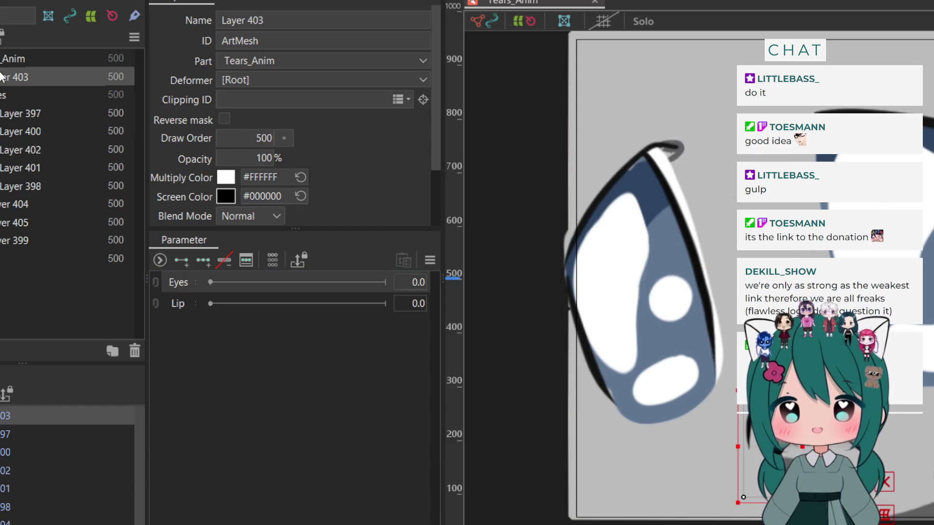
Add keys at Lip 0 and 1 to the Layer 403 tears mesh, then select Layer 402
{"action": "left_click", "coordinate": [179, 303]}
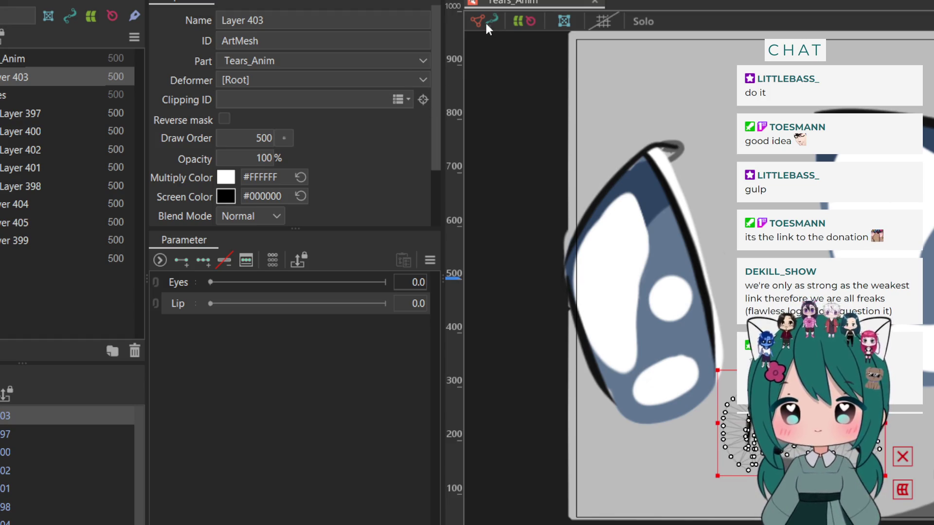
{"action": "left_click", "coordinate": [184, 266]}
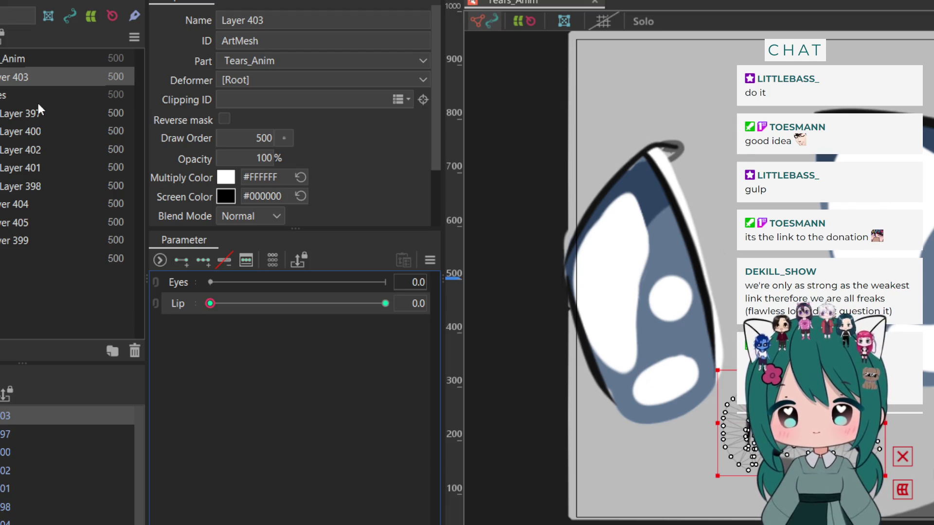
{"action": "left_click", "coordinate": [22, 109]}
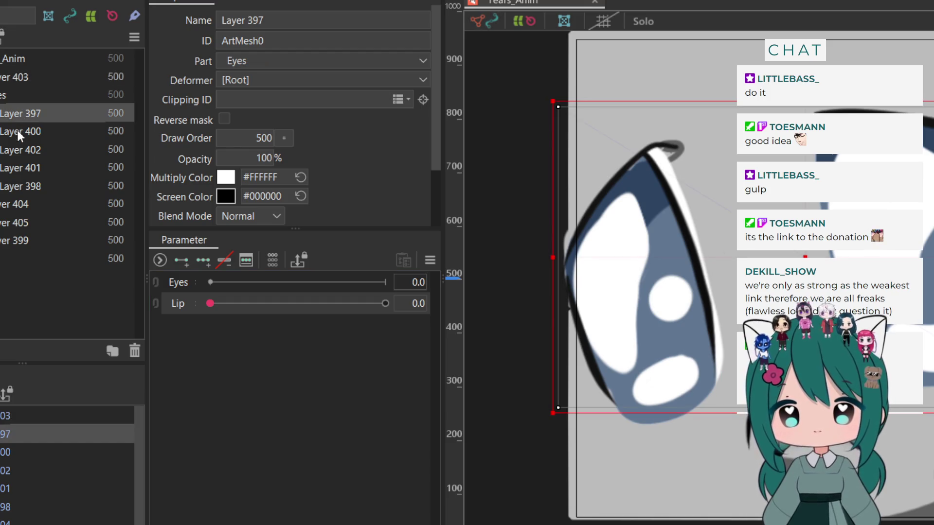
{"action": "left_click", "coordinate": [9, 167]}
{"action": "left_click", "coordinate": [10, 185]}
{"action": "left_click", "coordinate": [2, 151]}
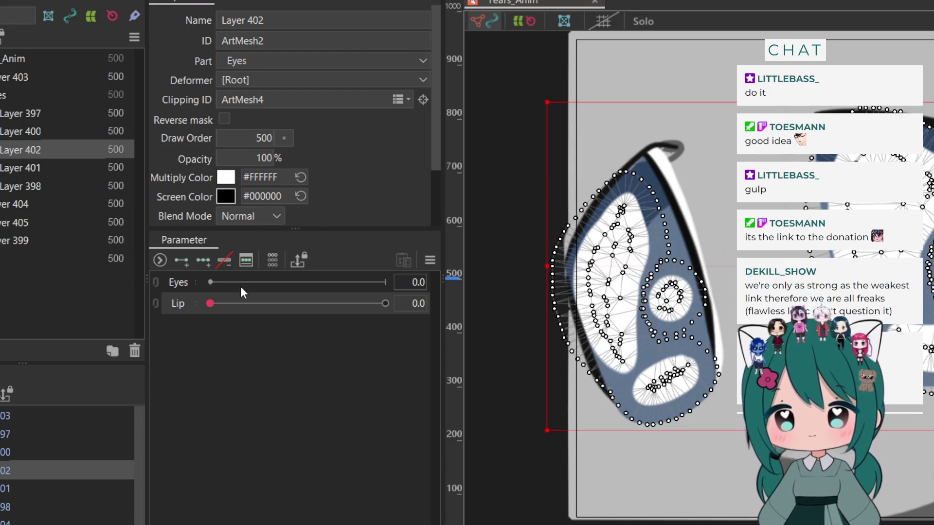
Key Layer 402 on Eyes, then rotate its mesh clockwise at Eyes 1.0
{"action": "left_click", "coordinate": [184, 285]}
{"action": "left_click", "coordinate": [186, 261]}
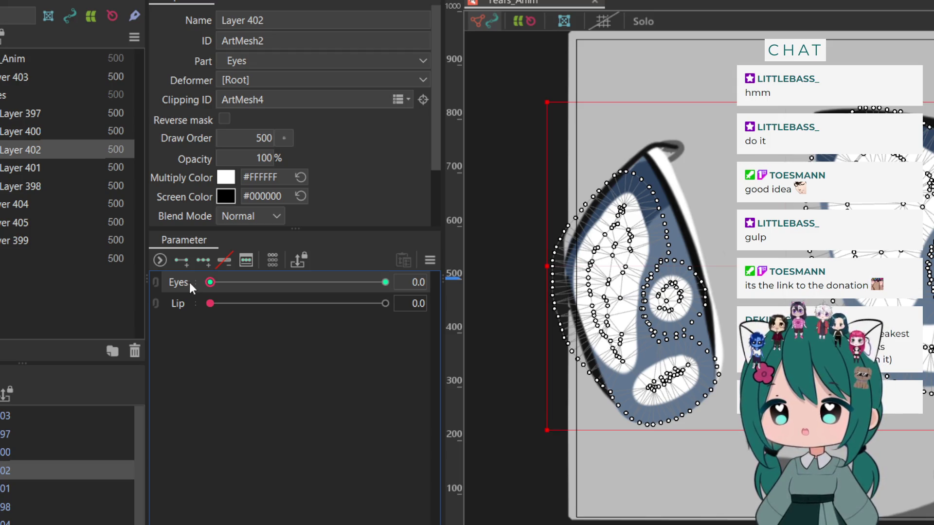
{"action": "left_click_drag", "start_coordinate": [210, 282], "coordinate": [385, 282]}
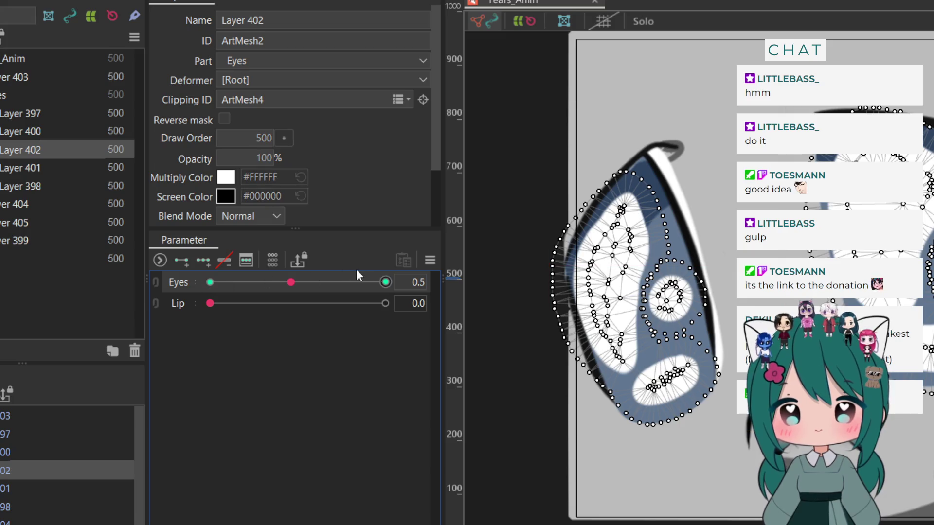
{"action": "mouse_move", "coordinate": [707, 99]}
{"action": "left_mouse_down"}
{"action": "mouse_move", "coordinate": [675, 326]}
{"action": "mouse_move", "coordinate": [650, 389]}
{"action": "mouse_move", "coordinate": [588, 476]}
{"action": "mouse_move", "coordinate": [548, 482]}
{"action": "left_mouse_up"}
{"action": "mouse_move", "coordinate": [539, 159]}
{"action": "left_mouse_down"}
{"action": "mouse_move", "coordinate": [561, 129]}
{"action": "mouse_move", "coordinate": [551, 136]}
{"action": "left_mouse_up"}
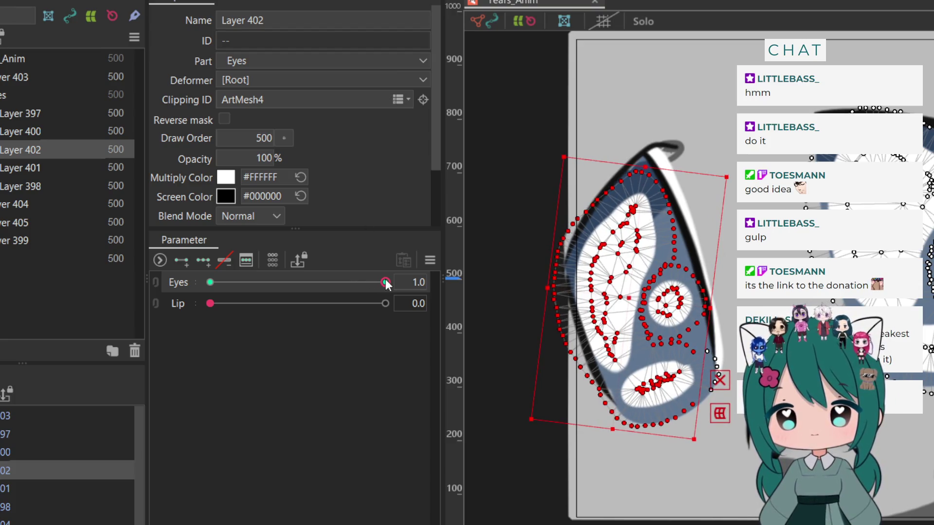
{"action": "key", "text": "Escape"}
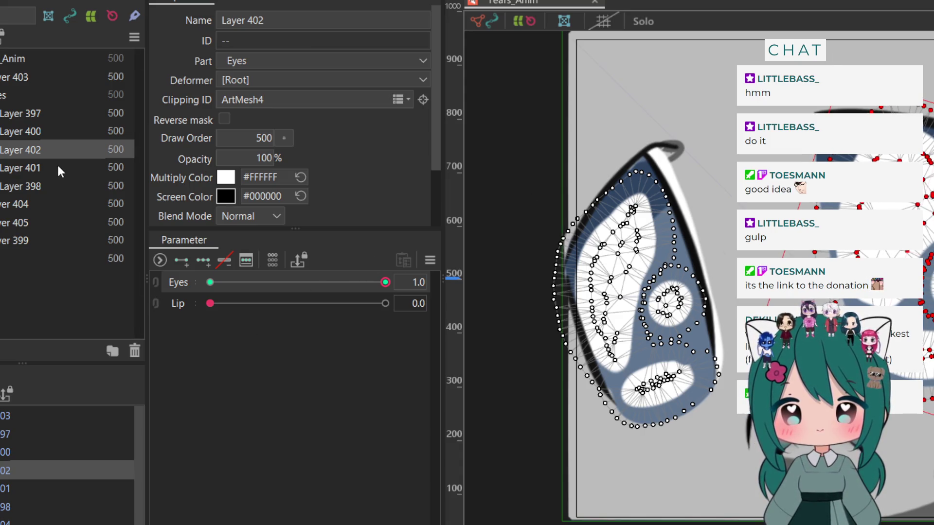
{"action": "left_click", "coordinate": [20, 77]}
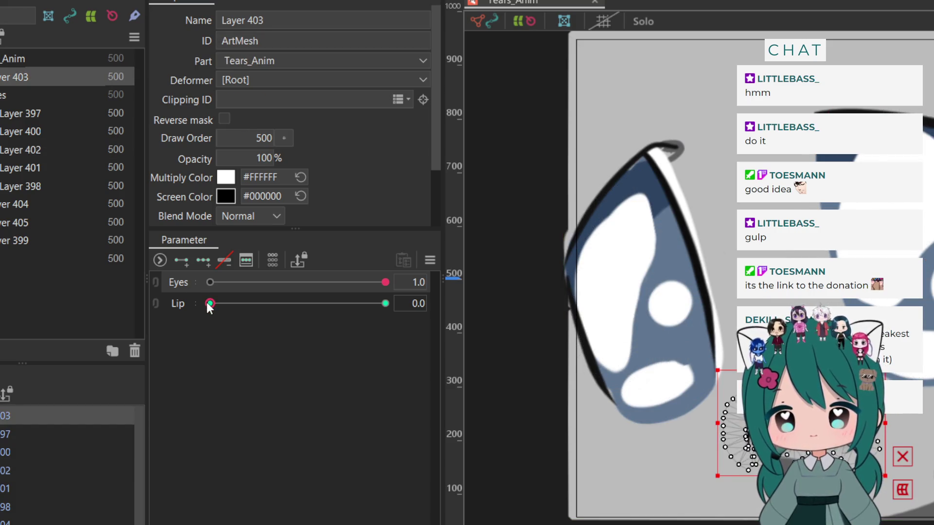
Rotate the Layer 403 mesh counter-clockwise at Lip 1.0, then scrub Lip to check
{"action": "left_click_drag", "start_coordinate": [208, 303], "coordinate": [430, 307]}
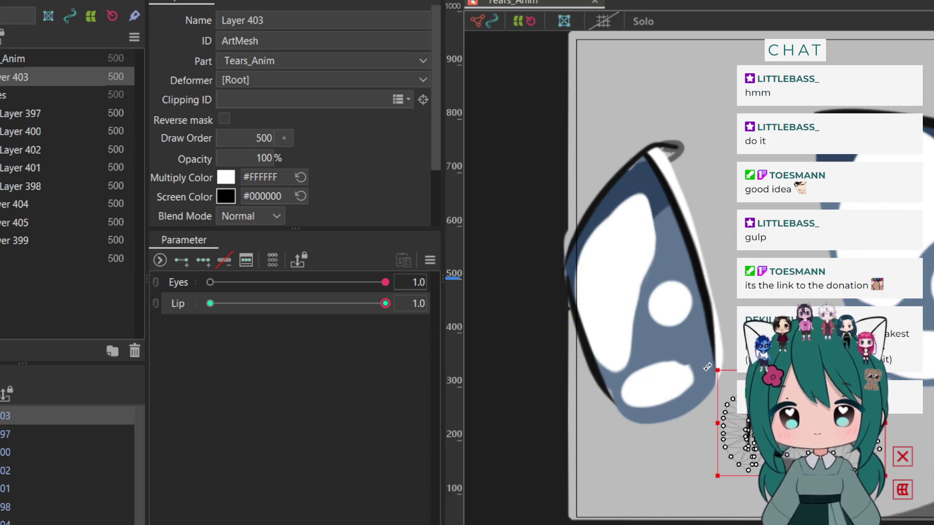
{"action": "left_click_drag", "start_coordinate": [708, 367], "coordinate": [723, 351]}
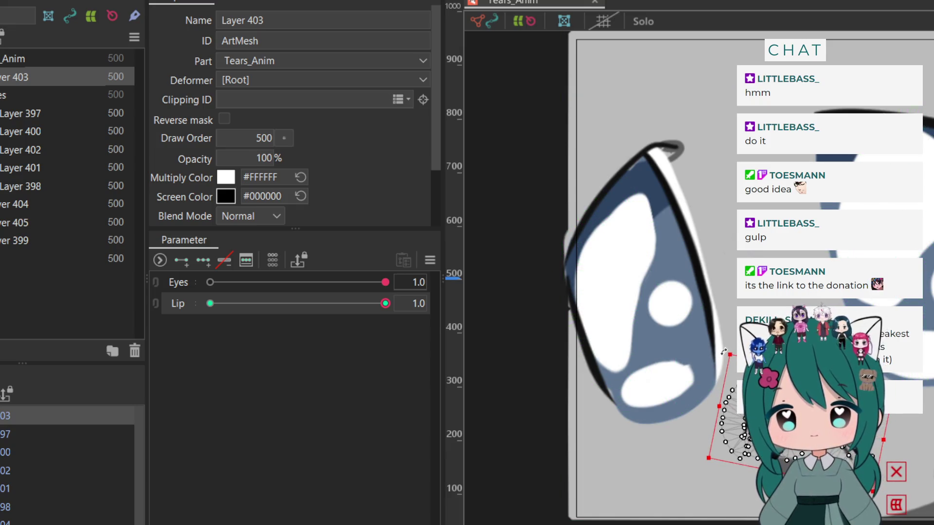
{"action": "mouse_move", "coordinate": [392, 310]}
{"action": "left_mouse_down"}
{"action": "mouse_move", "coordinate": [162, 303]}
{"action": "mouse_move", "coordinate": [470, 308]}
{"action": "mouse_move", "coordinate": [115, 340]}
{"action": "left_mouse_up"}
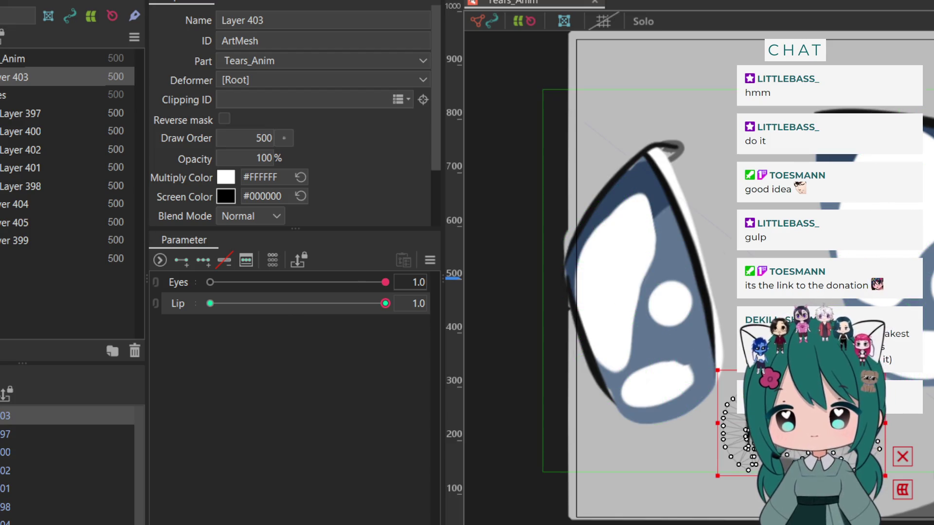
Change the brush size from 50 to 150 in Tool Details
{"action": "left_click", "coordinate": [260, 2]}
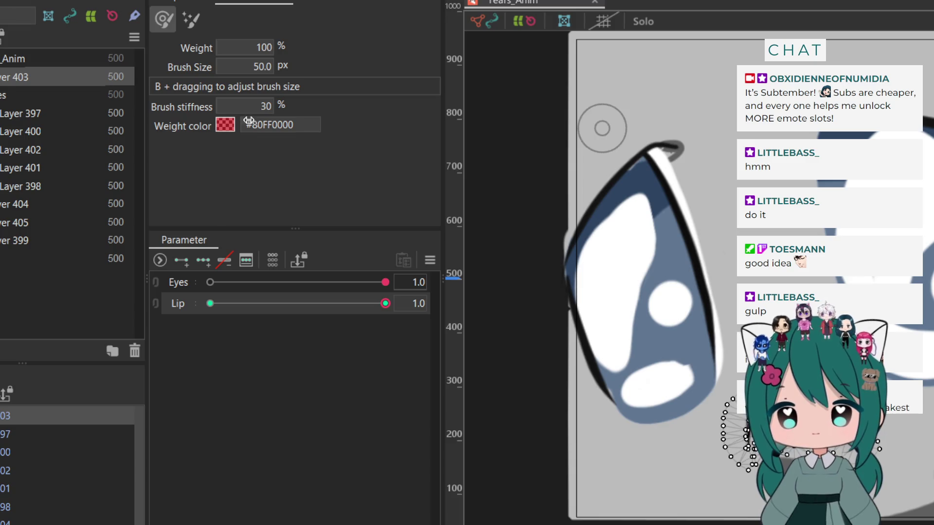
{"action": "left_click", "coordinate": [245, 65]}
{"action": "left_click", "coordinate": [245, 66]}
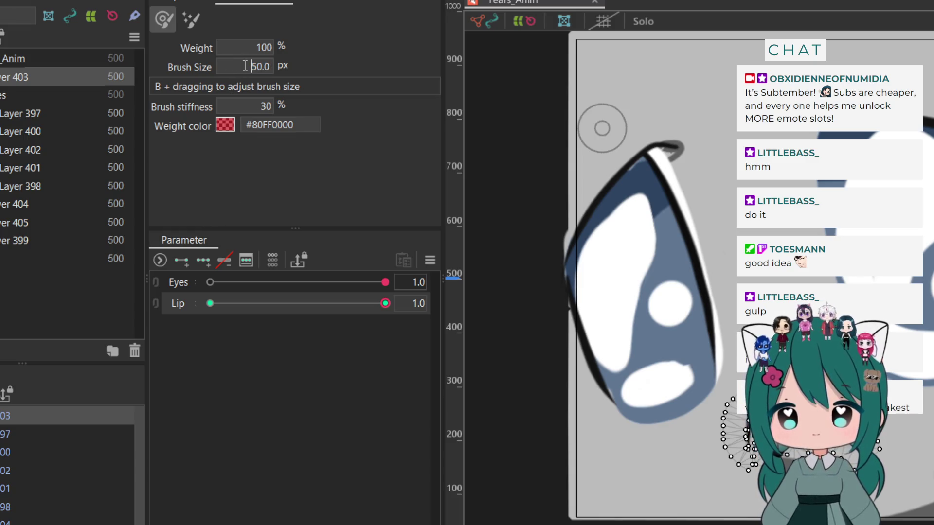
{"action": "type", "text": "1"}
{"action": "key", "text": "Return"}
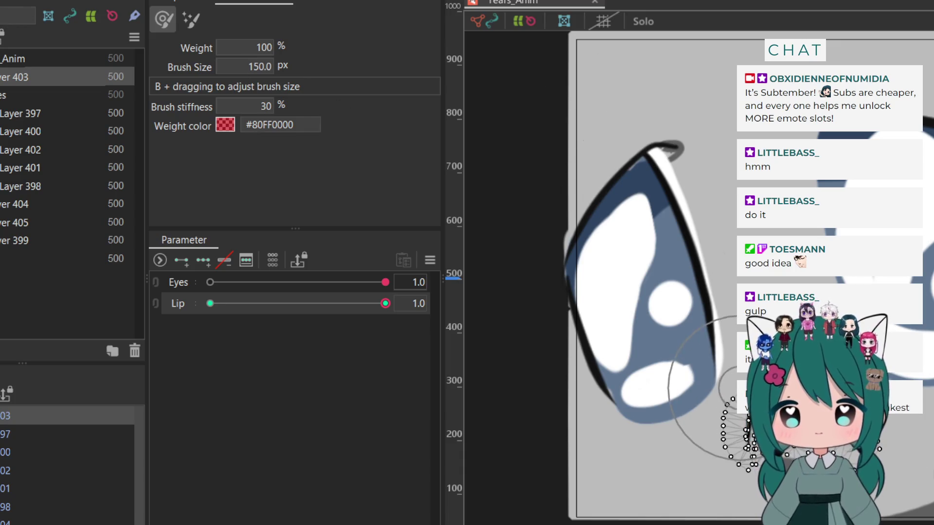
Brush the lower-left lip mesh vertices and preview Lip at 0.0, 0.4 and 0.2
{"action": "left_click_drag", "start_coordinate": [759, 394], "coordinate": [764, 389]}
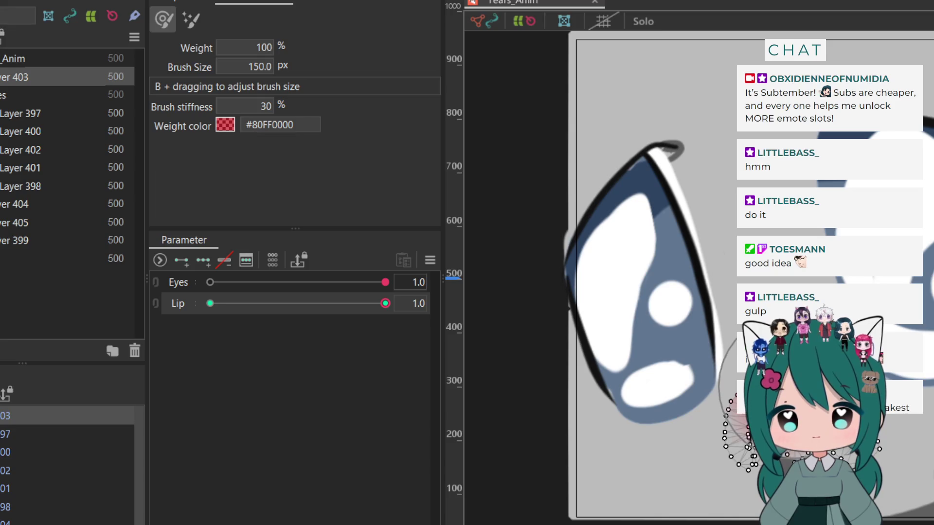
{"action": "left_click_drag", "start_coordinate": [744, 423], "coordinate": [744, 423]}
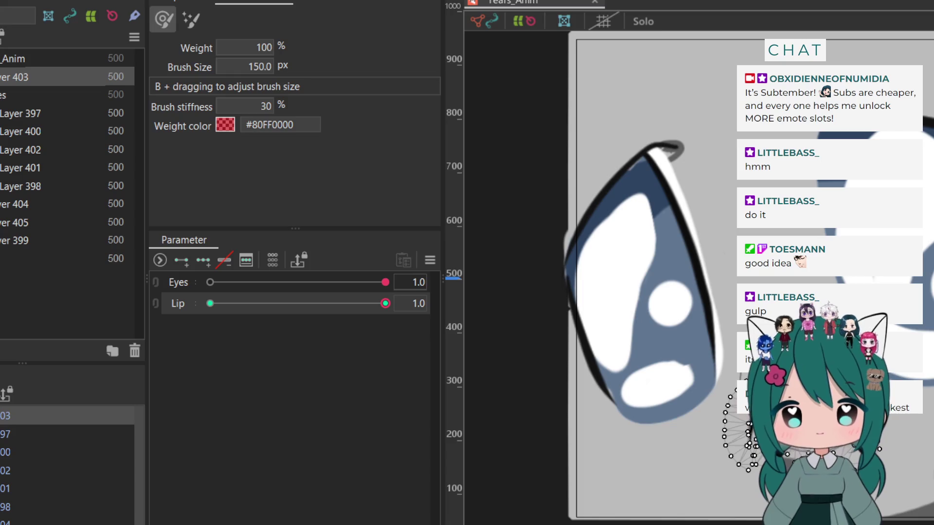
{"action": "left_click_drag", "start_coordinate": [385, 303], "coordinate": [153, 316]}
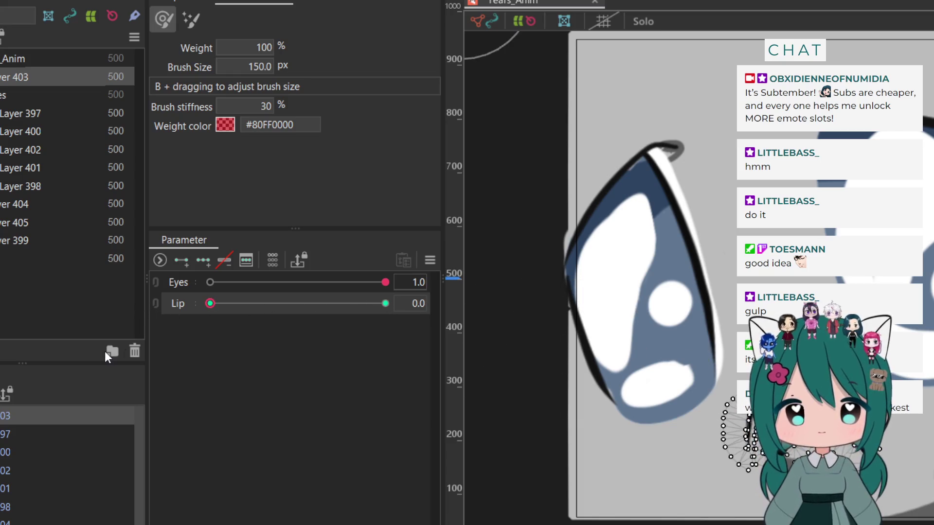
{"action": "key", "text": "ctrl+y"}
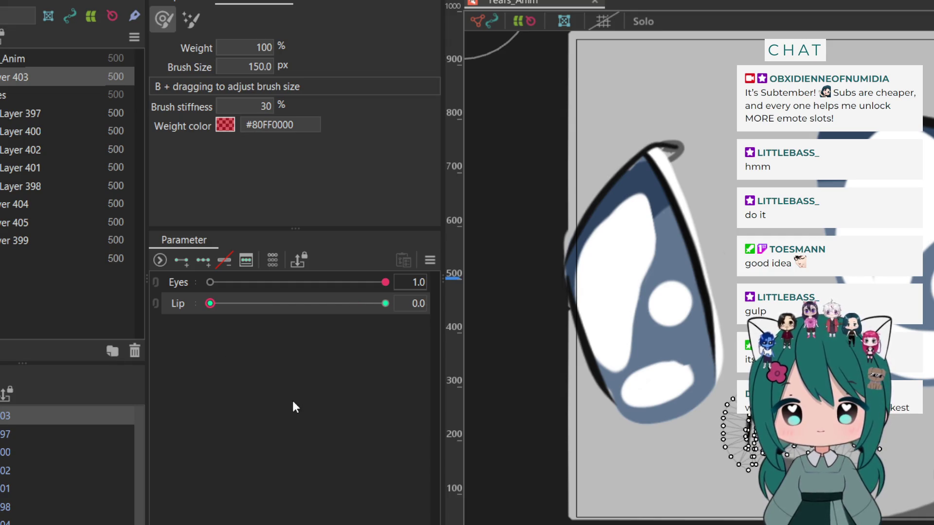
{"action": "key", "text": "ctrl+y"}
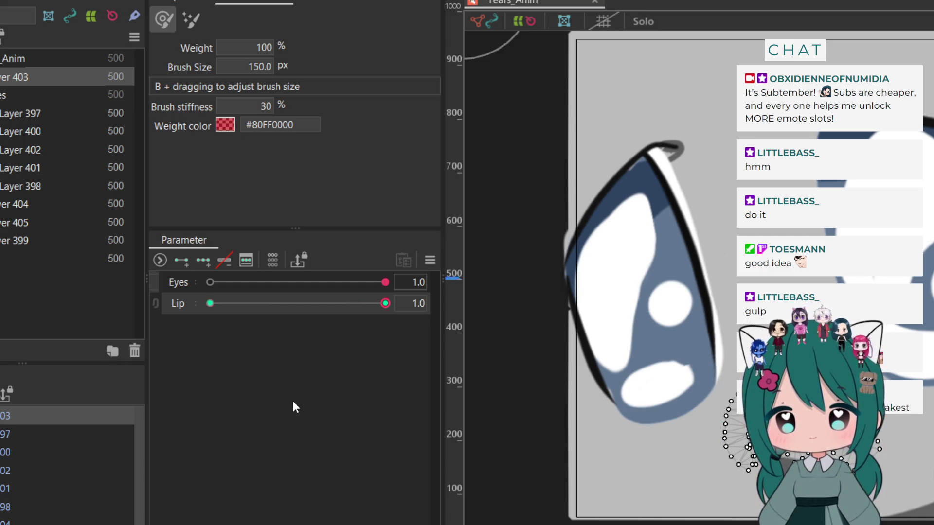
{"action": "left_click_drag", "start_coordinate": [284, 304], "coordinate": [272, 303]}
{"action": "key", "text": "ctrl+z"}
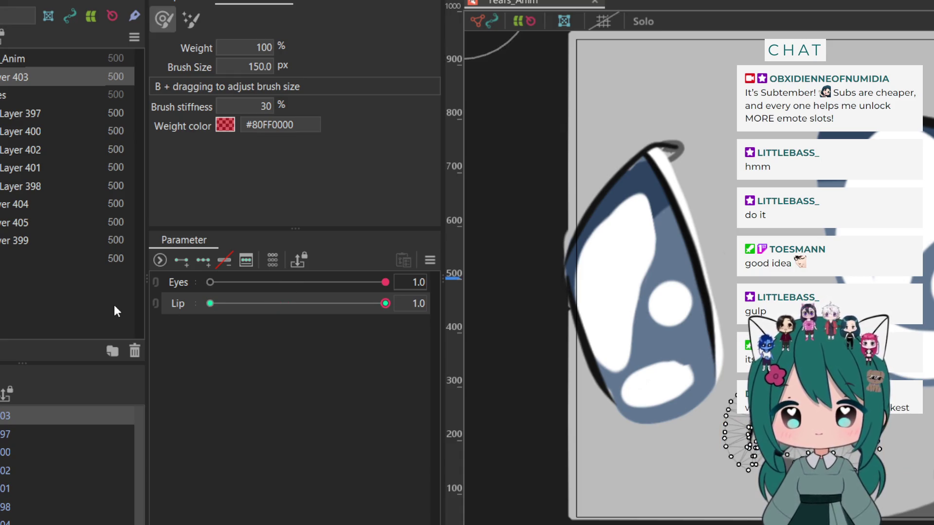
{"action": "left_click_drag", "start_coordinate": [210, 303], "coordinate": [246, 307]}
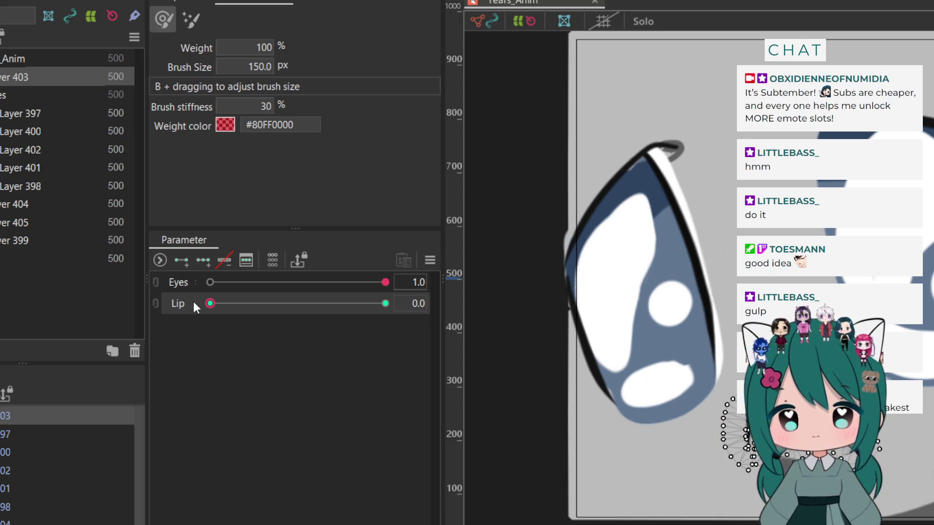
{"action": "key", "text": "ctrl+z"}
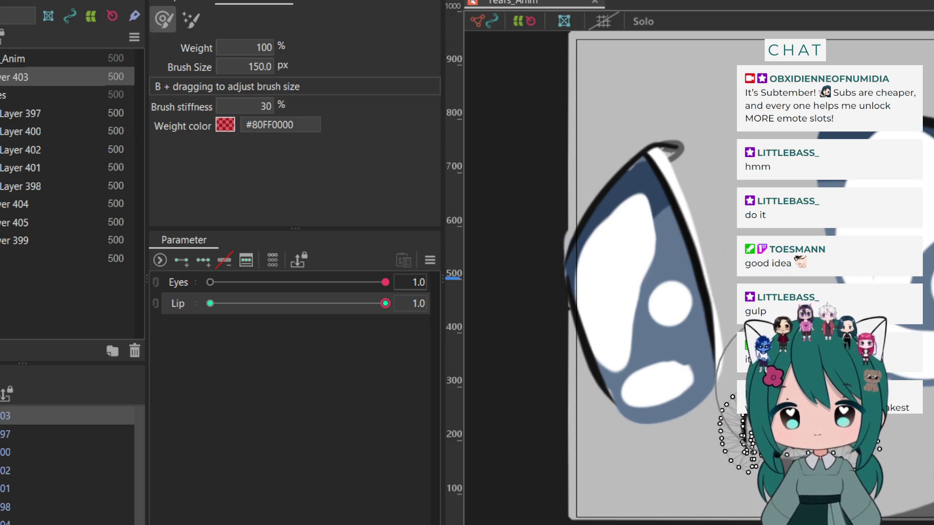
Brush the lower-right lip vertices and compare Lip at 0 and 1 in the new Scene1
{"action": "left_click_drag", "start_coordinate": [703, 435], "coordinate": [700, 437]}
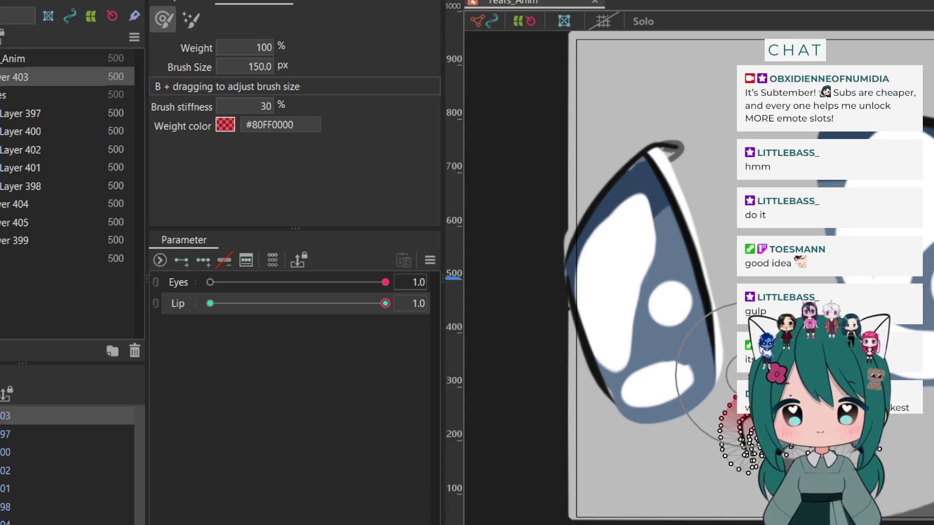
{"action": "left_click", "coordinate": [211, 304]}
{"action": "left_click", "coordinate": [386, 303]}
{"action": "left_click", "coordinate": [211, 303]}
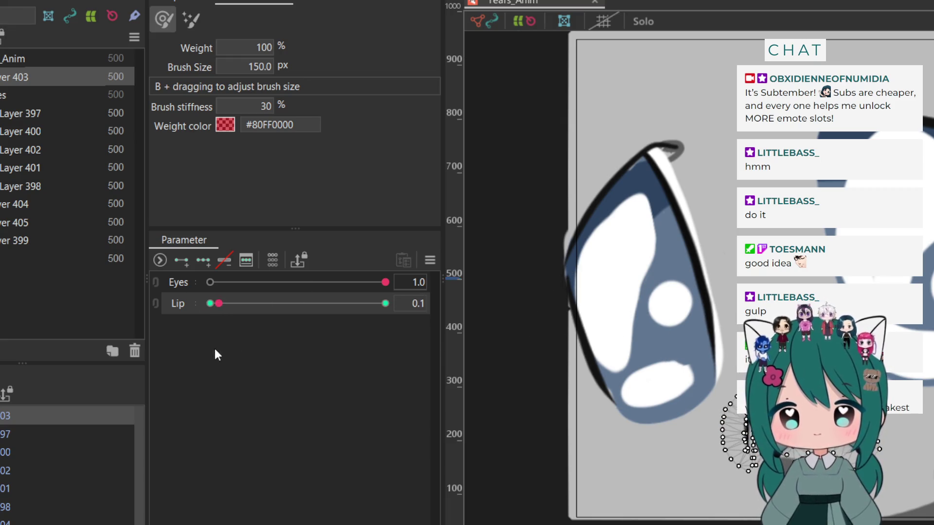
{"action": "left_click", "coordinate": [385, 304]}
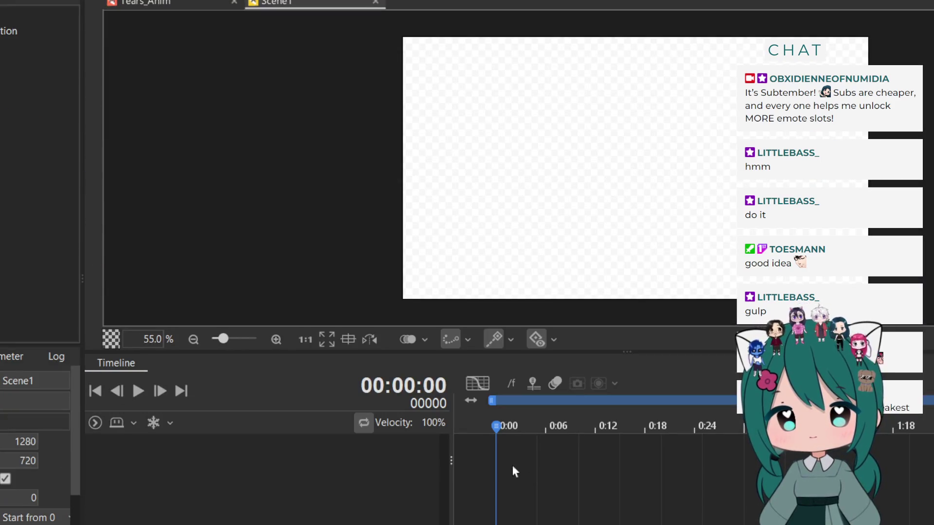
{"action": "left_click", "coordinate": [23, 442]}
Change Scene1's 1280 width and its height to 496, then add Tears_Anim as a timeline track
{"action": "left_click", "coordinate": [5, 479]}
{"action": "left_click", "coordinate": [18, 443]}
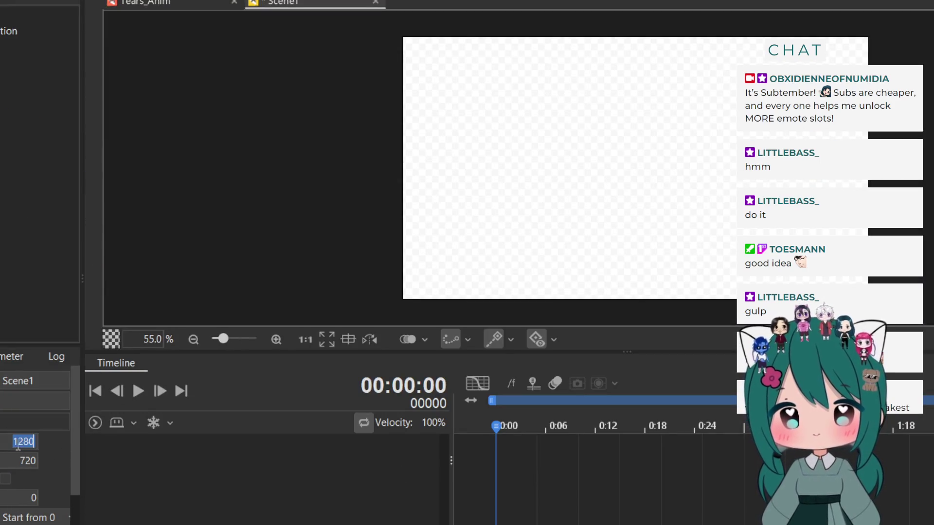
{"action": "type", "text": "496"}
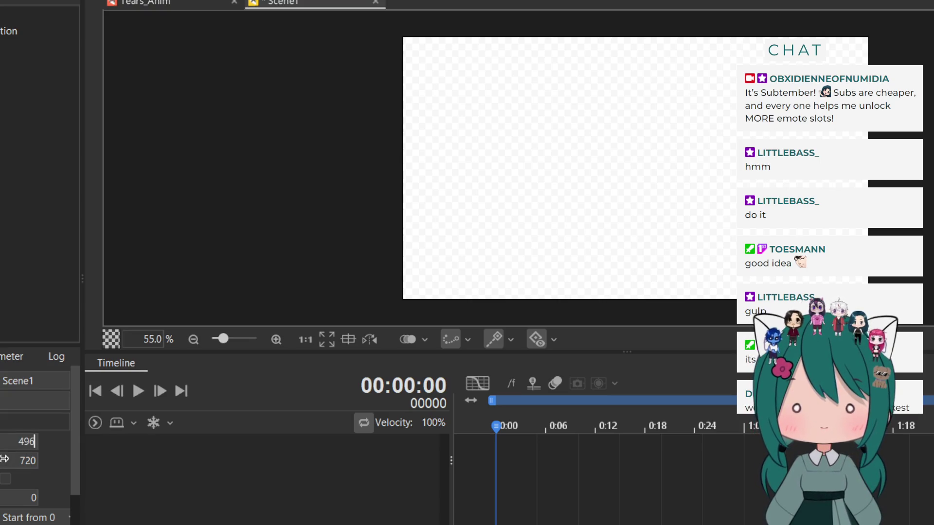
{"action": "key", "text": "Tab"}
{"action": "type", "text": "4"}
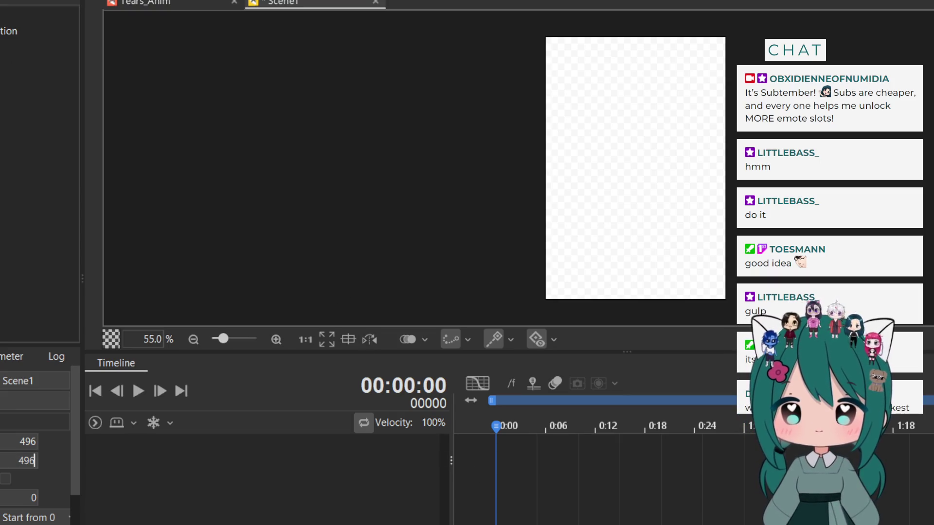
{"action": "key", "text": "Return"}
{"action": "left_click_drag", "start_coordinate": [224, 493], "coordinate": [224, 493]}
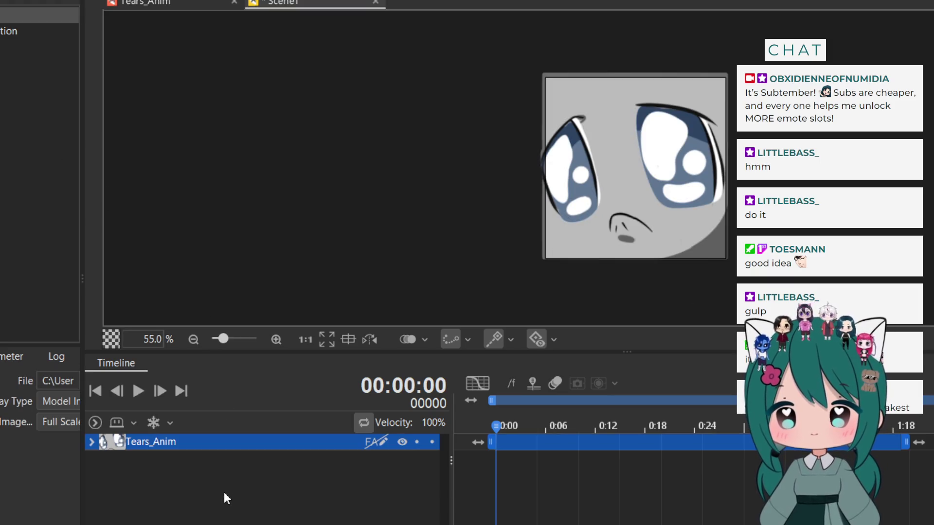
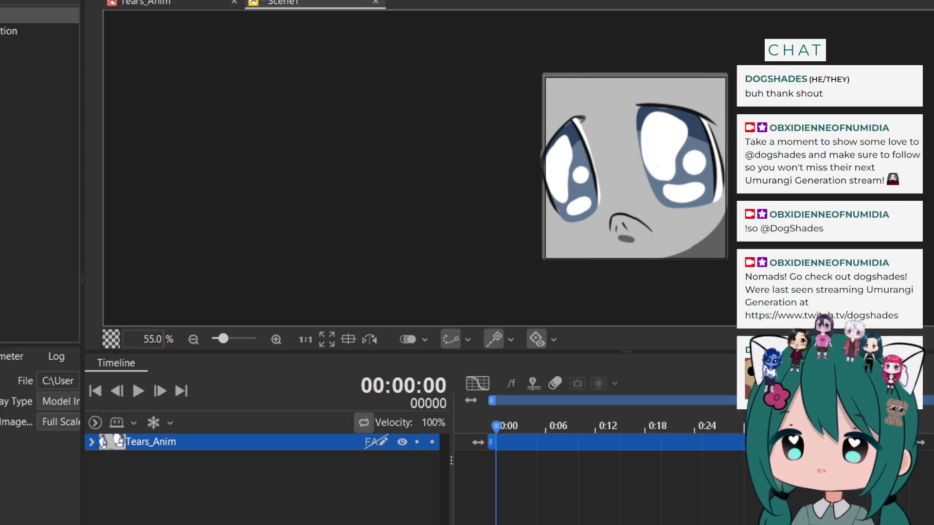
Shorten the Tears_Anim clip to 0:12, expand its sub-tracks, then extend it back to about 0:24
{"action": "scroll", "coordinate": [570, 186], "scroll_direction": "down", "scroll_amount": 1}
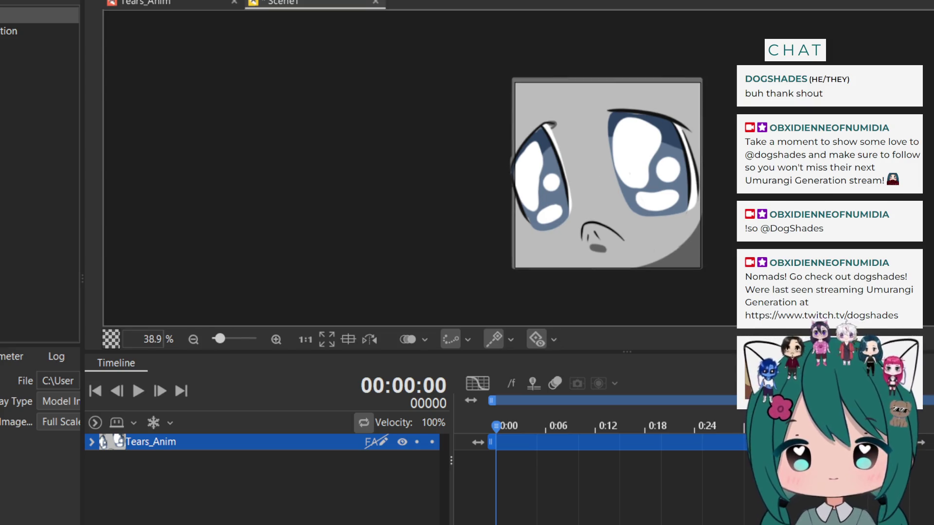
{"action": "scroll", "coordinate": [570, 185], "scroll_direction": "up", "scroll_amount": 2}
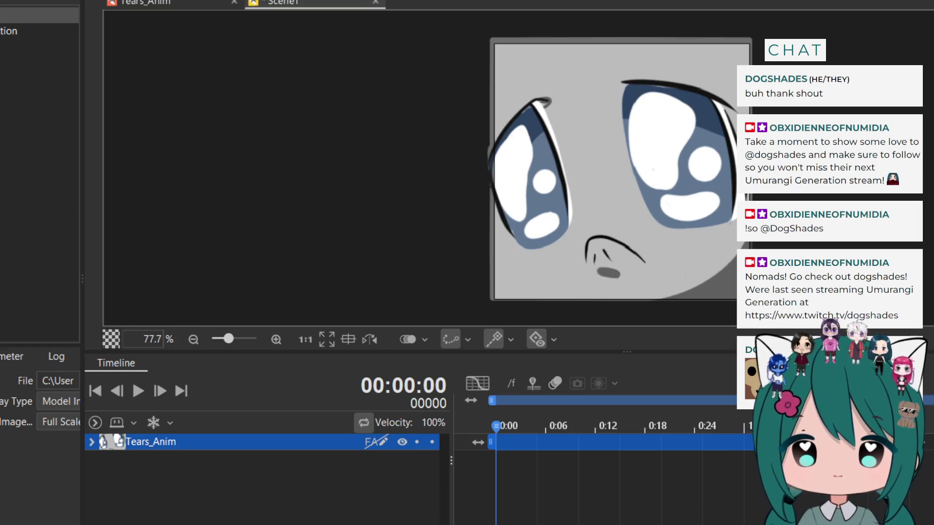
{"action": "left_click_drag", "start_coordinate": [729, 465], "coordinate": [617, 466]}
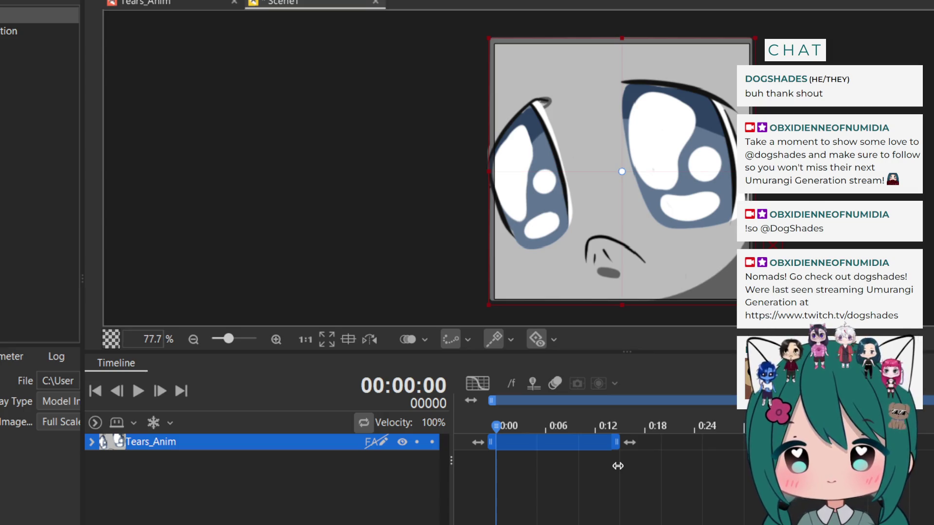
{"action": "left_click", "coordinate": [91, 442]}
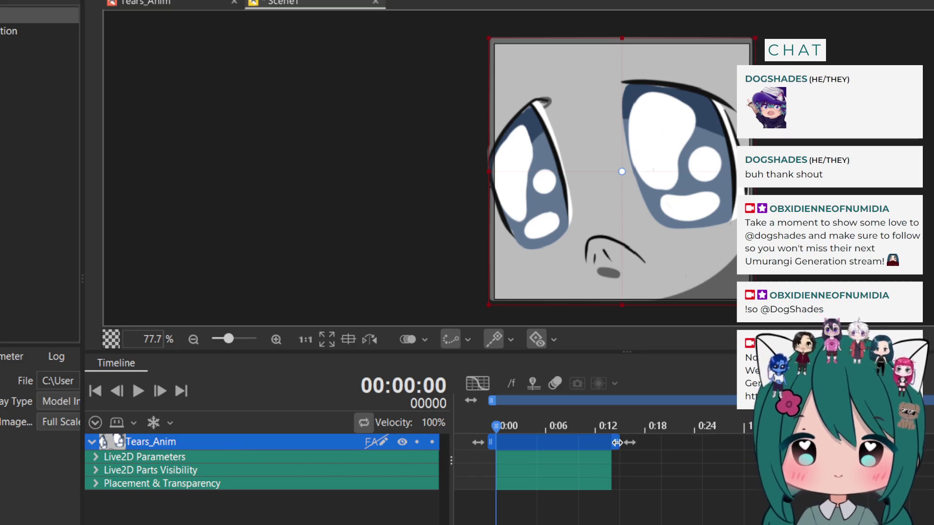
{"action": "left_click_drag", "start_coordinate": [617, 442], "coordinate": [713, 436]}
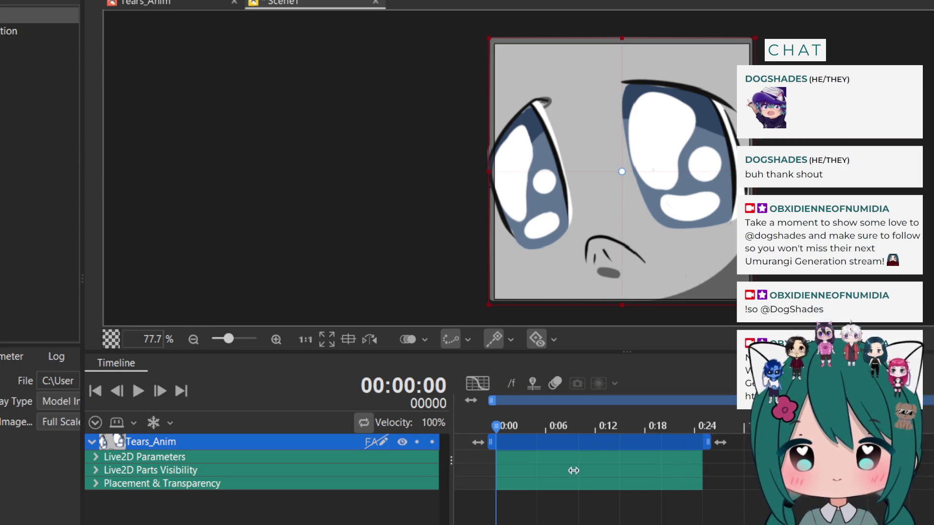
Show the Eyes and Lip parameter rows under the Tears_Anim track
{"action": "left_click", "coordinate": [96, 456]}
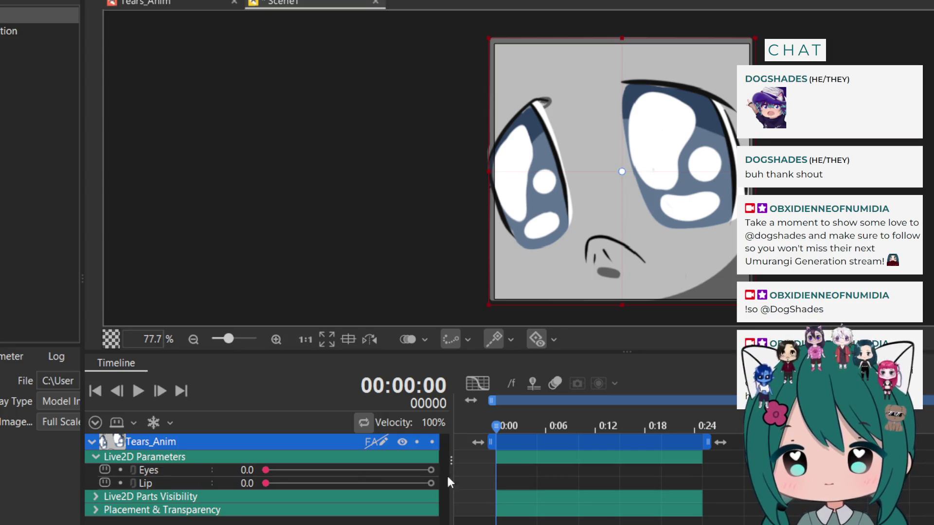
{"action": "scroll", "coordinate": [598, 467], "scroll_direction": "right", "scroll_amount": 5}
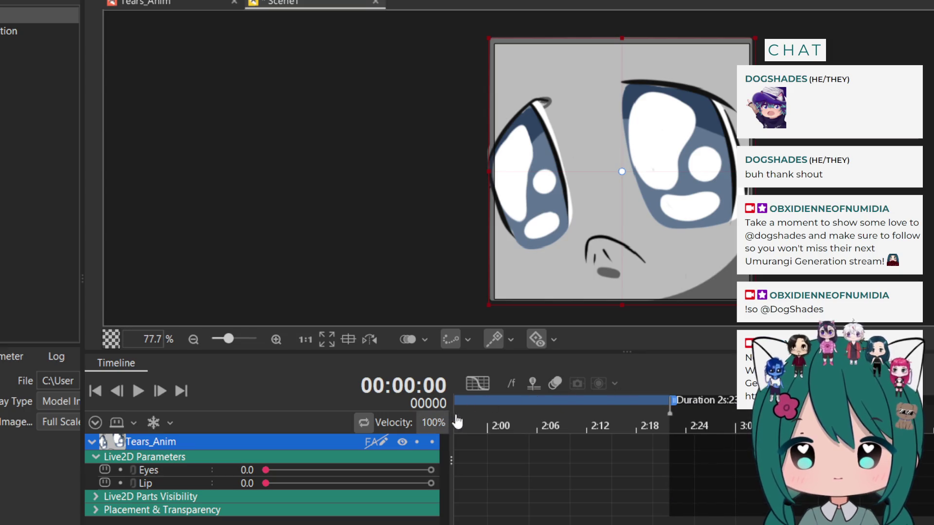
{"action": "scroll", "coordinate": [598, 467], "scroll_direction": "left", "scroll_amount": 3}
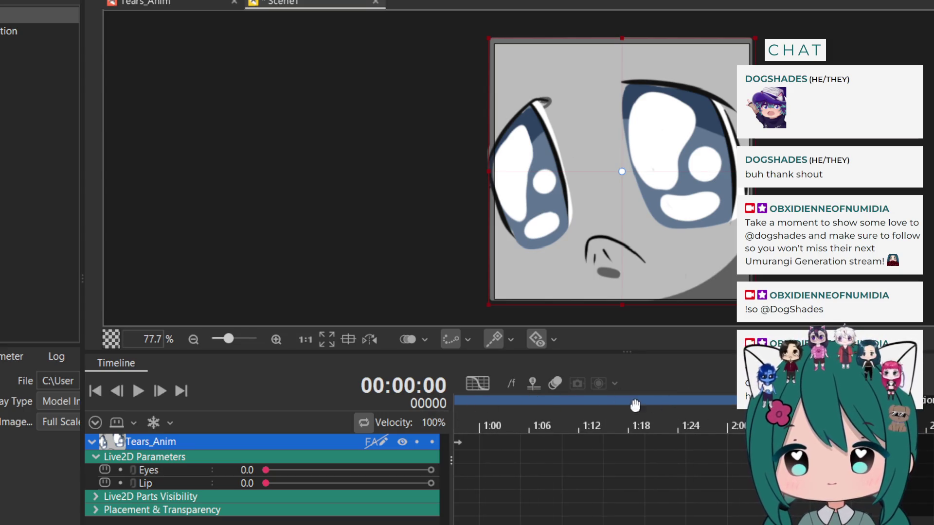
{"action": "scroll", "coordinate": [532, 407], "scroll_direction": "right", "scroll_amount": 3}
{"action": "scroll", "coordinate": [532, 408], "scroll_direction": "left", "scroll_amount": 5}
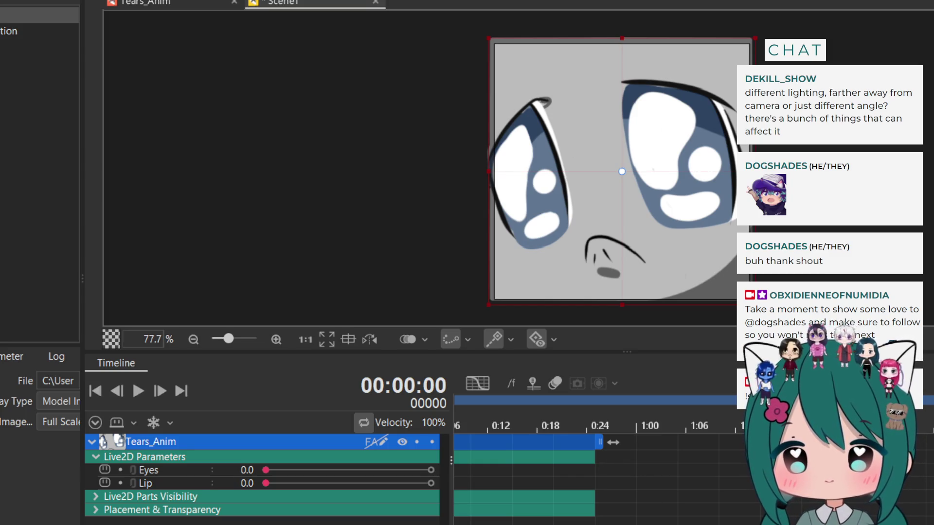
Move the work-area end handle toward 0:18, then set it back to about 0:24
{"action": "left_click_drag", "start_coordinate": [928, 400], "coordinate": [593, 417]}
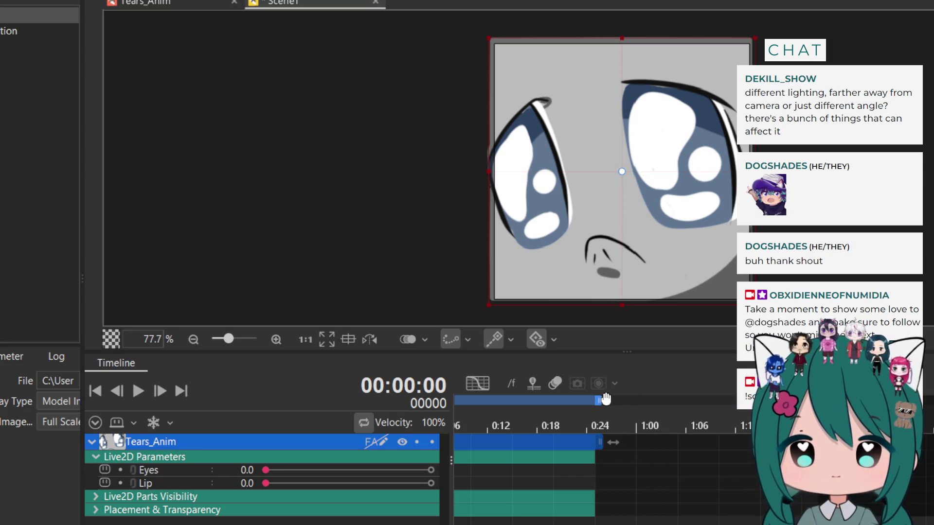
{"action": "mouse_move", "coordinate": [601, 400]}
{"action": "left_mouse_down"}
{"action": "mouse_move", "coordinate": [555, 416]}
{"action": "mouse_move", "coordinate": [595, 414]}
{"action": "left_mouse_up"}
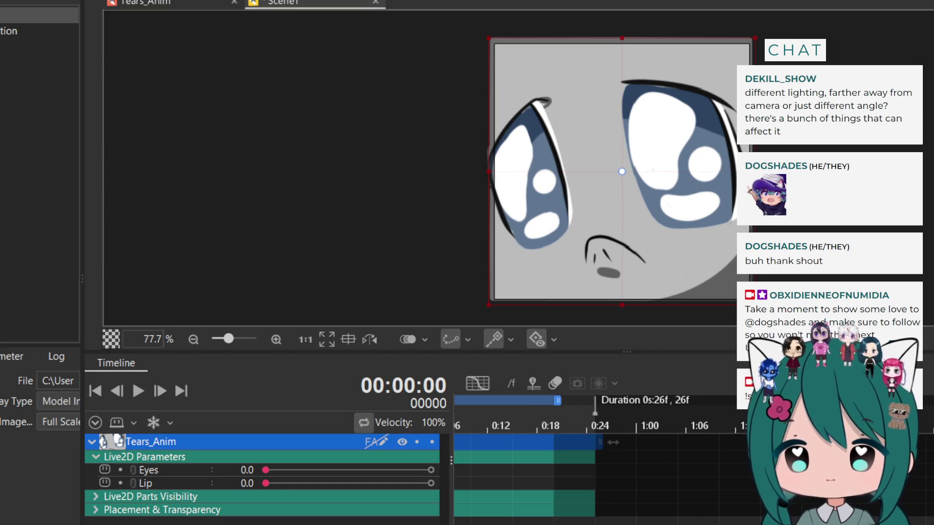
{"action": "scroll", "coordinate": [599, 457], "scroll_direction": "left", "scroll_amount": 3}
{"action": "left_click_drag", "start_coordinate": [659, 400], "coordinate": [706, 400]}
Key Eyes fully open at frame 0 and closed at frame 10, then preview the blink
{"action": "left_click", "coordinate": [266, 471]}
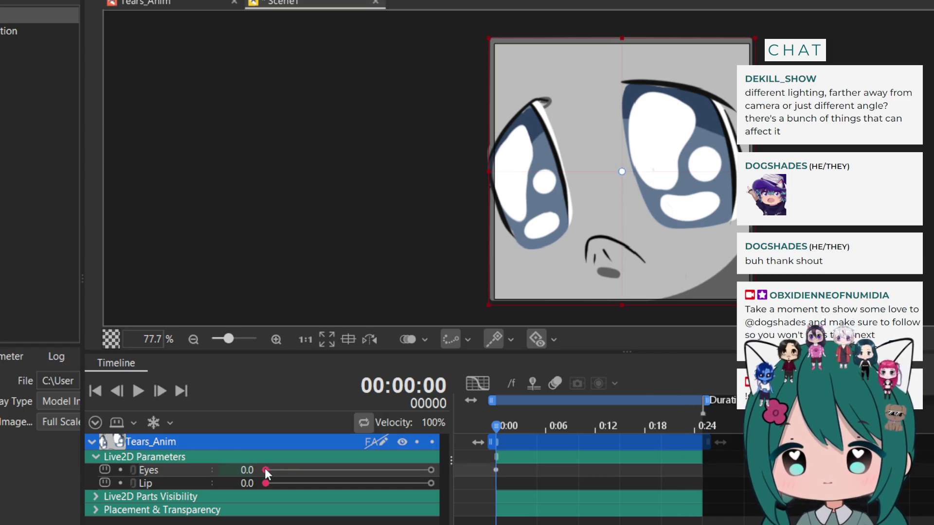
{"action": "left_click_drag", "start_coordinate": [265, 470], "coordinate": [435, 470]}
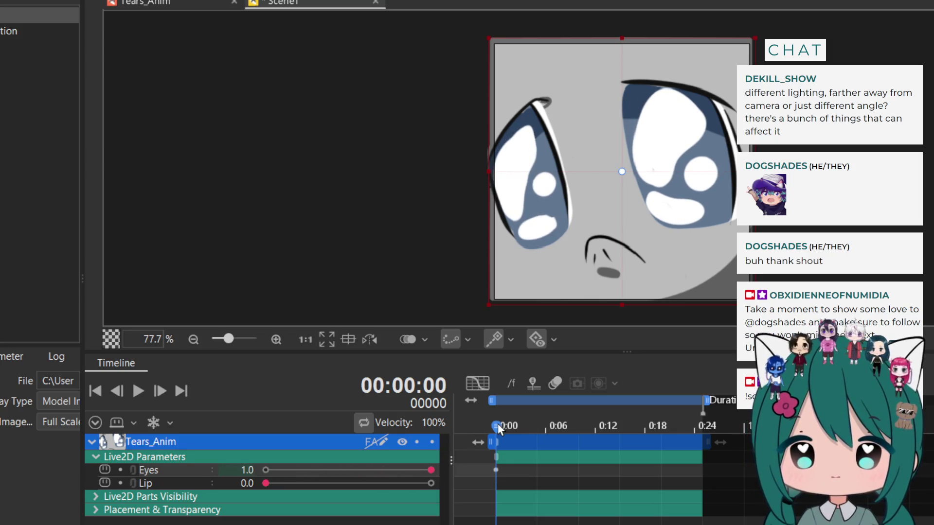
{"action": "left_click_drag", "start_coordinate": [496, 426], "coordinate": [580, 430]}
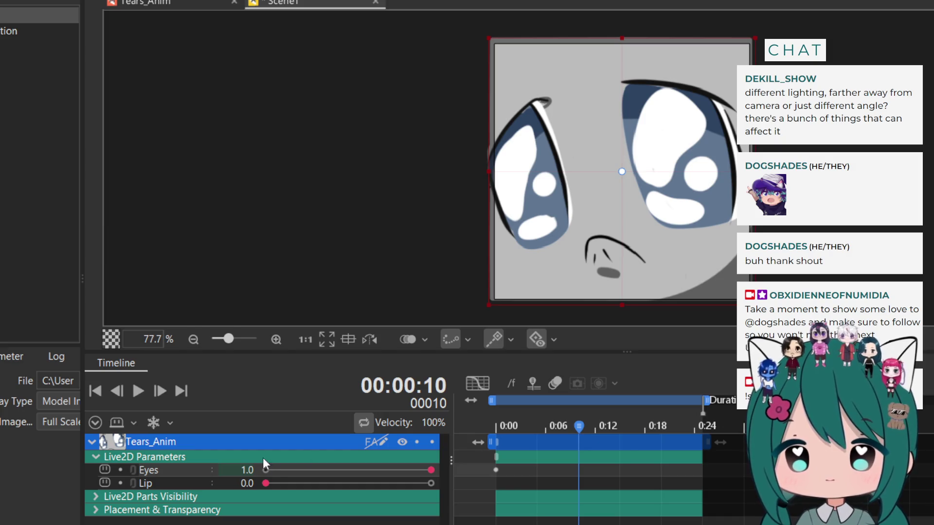
{"action": "left_click_drag", "start_coordinate": [298, 470], "coordinate": [266, 470]}
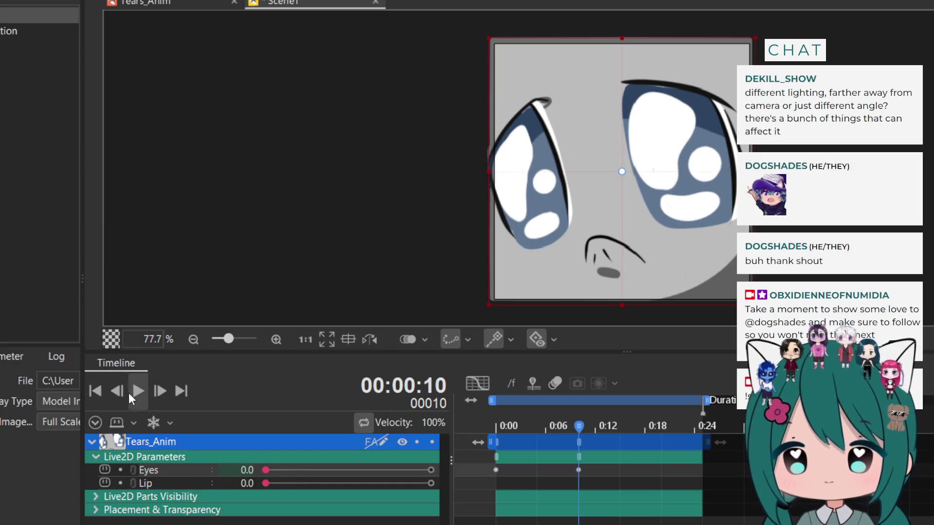
{"action": "left_click", "coordinate": [131, 393]}
{"action": "left_click", "coordinate": [130, 393]}
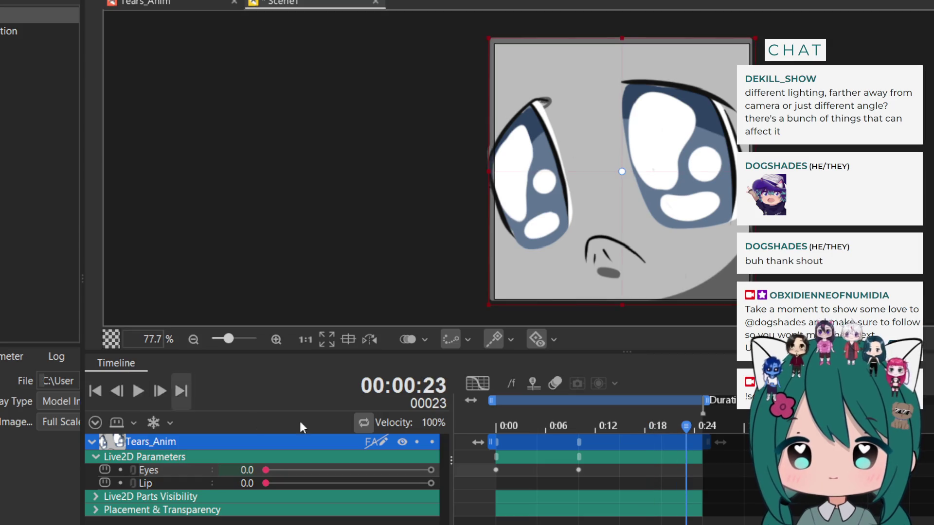
Move the closed key to frame 5; key Eyes open at 10, closed at 15, 0.8 at 20, closed at the end
{"action": "left_click_drag", "start_coordinate": [578, 441], "coordinate": [538, 446]}
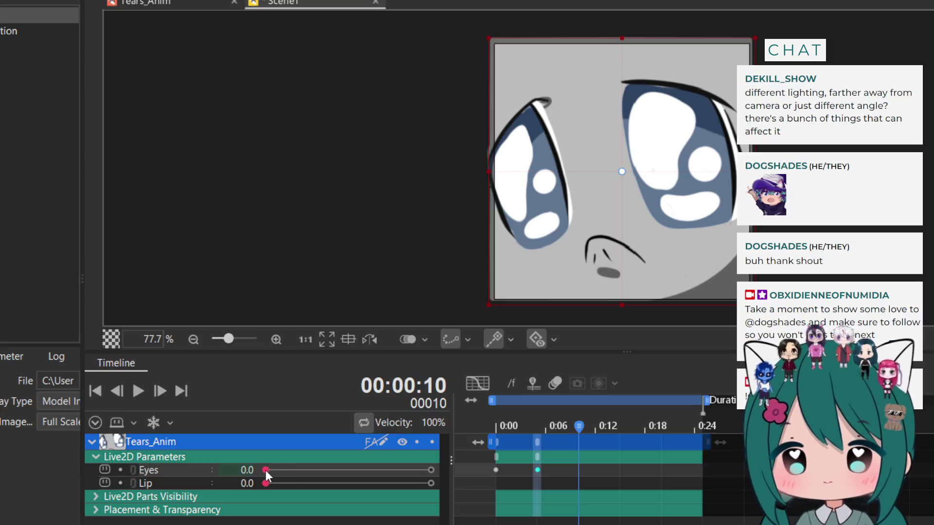
{"action": "left_click_drag", "start_coordinate": [265, 470], "coordinate": [432, 470]}
{"action": "left_click_drag", "start_coordinate": [579, 426], "coordinate": [618, 424]}
{"action": "left_click_drag", "start_coordinate": [422, 467], "coordinate": [180, 469]}
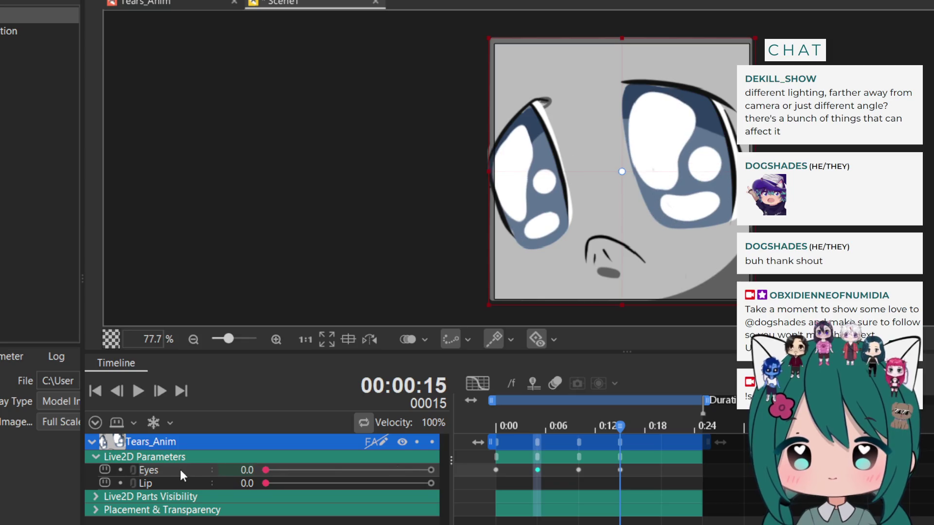
{"action": "left_click_drag", "start_coordinate": [623, 425], "coordinate": [661, 426]}
{"action": "left_click_drag", "start_coordinate": [267, 469], "coordinate": [403, 484]}
{"action": "left_click_drag", "start_coordinate": [661, 426], "coordinate": [699, 420]}
{"action": "left_click_drag", "start_coordinate": [432, 468], "coordinate": [210, 466]}
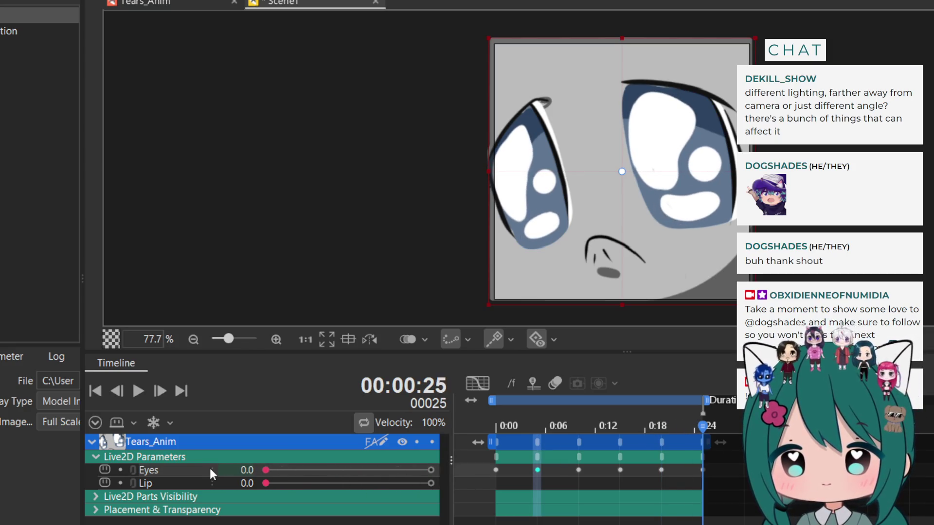
{"action": "mouse_move", "coordinate": [700, 424]}
{"action": "left_mouse_down"}
{"action": "mouse_move", "coordinate": [553, 431]}
{"action": "mouse_move", "coordinate": [561, 430]}
{"action": "left_mouse_up"}
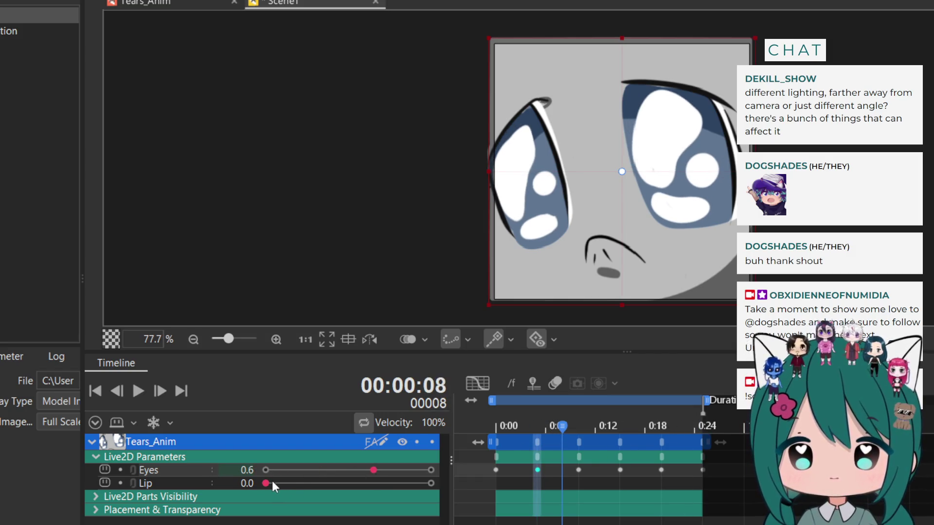
Key Lip at 1.0 on frame 8 and 0.0 on frame 12, preview, and undo a keyframe move
{"action": "left_click_drag", "start_coordinate": [272, 481], "coordinate": [438, 486]}
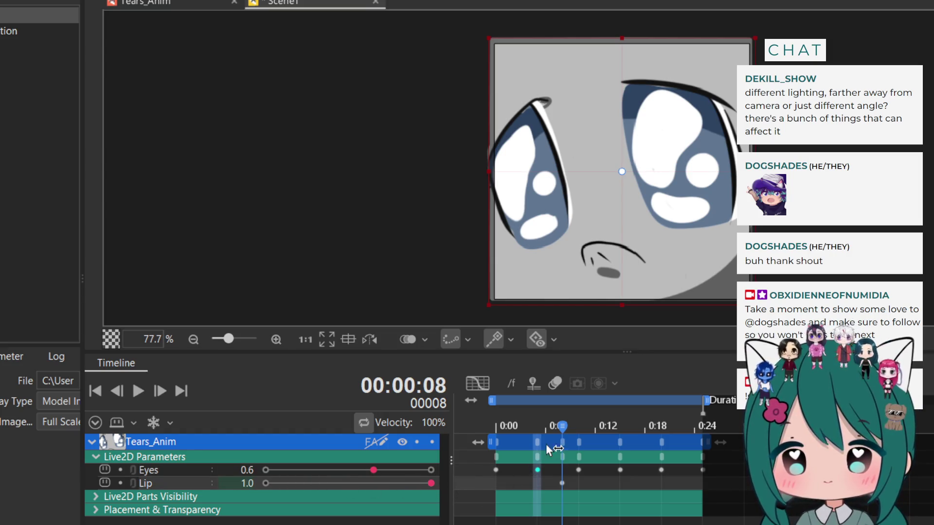
{"action": "left_click_drag", "start_coordinate": [561, 427], "coordinate": [593, 425]}
{"action": "left_click_drag", "start_coordinate": [429, 483], "coordinate": [184, 478]}
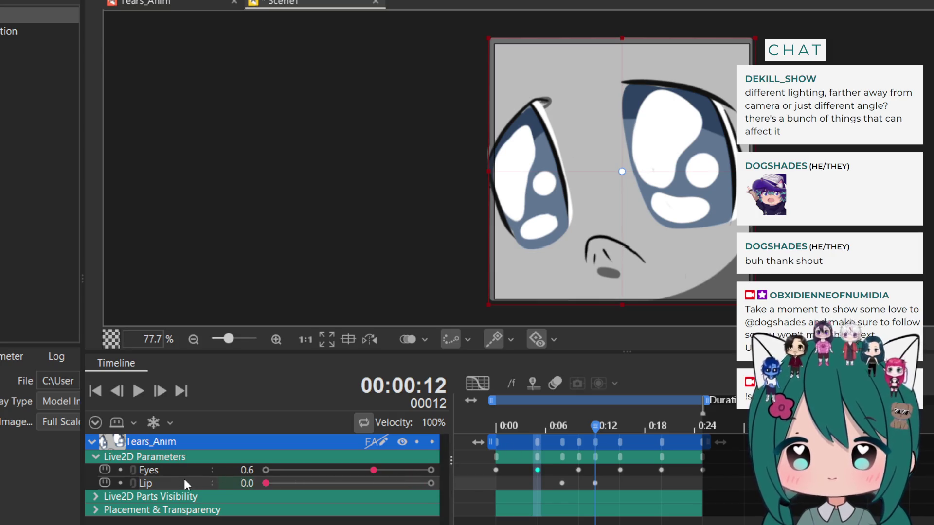
{"action": "left_click", "coordinate": [142, 390]}
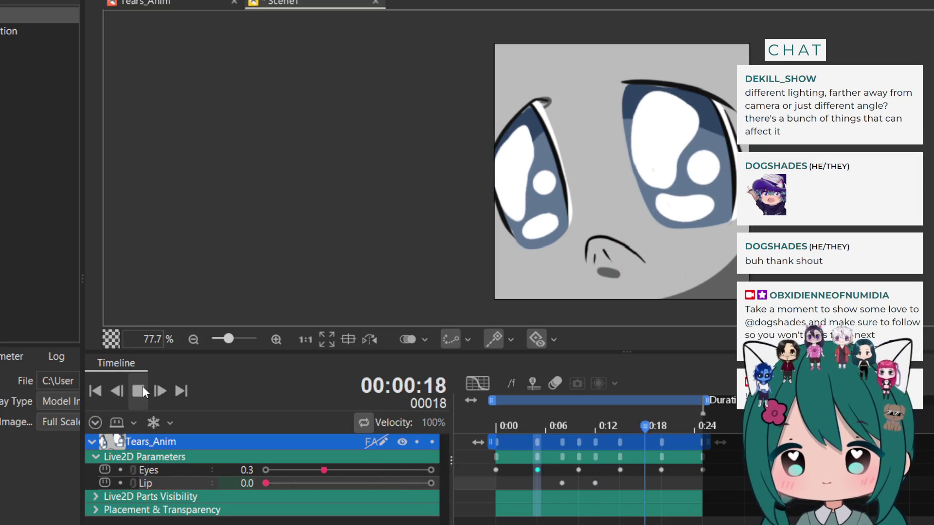
{"action": "left_click", "coordinate": [142, 389]}
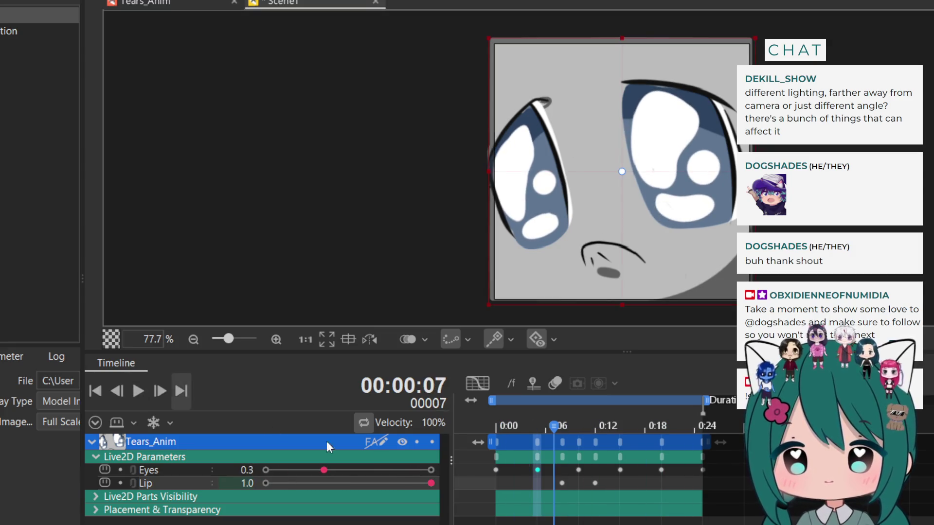
{"action": "left_click_drag", "start_coordinate": [596, 483], "coordinate": [575, 487]}
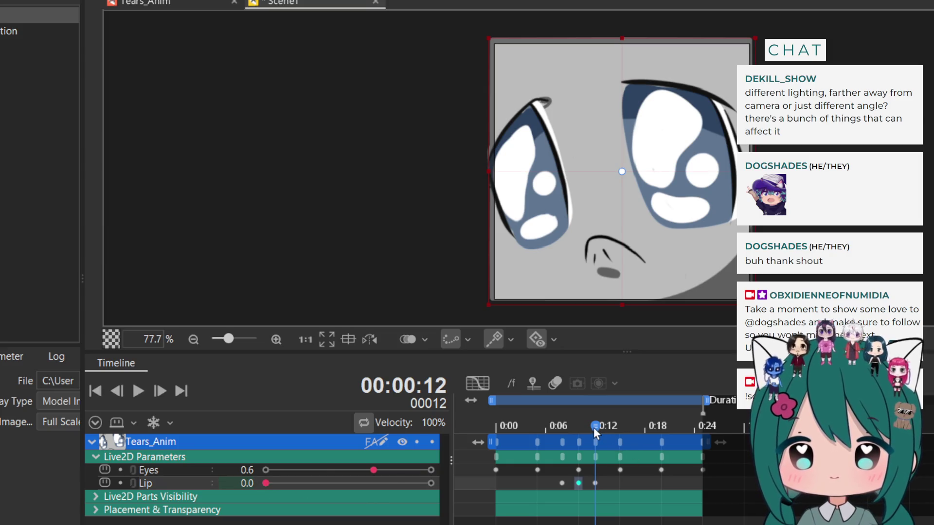
{"action": "left_click_drag", "start_coordinate": [593, 427], "coordinate": [609, 429]}
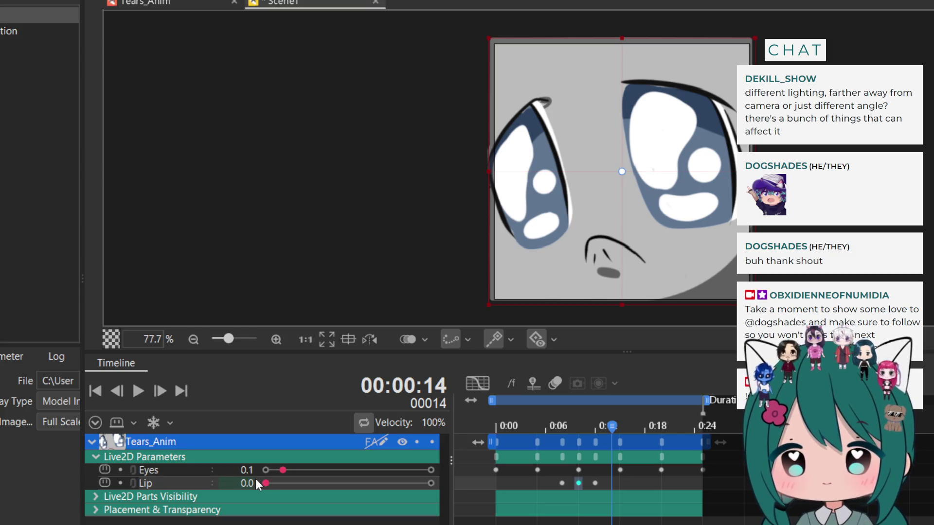
{"action": "key", "text": "ctrl+z"}
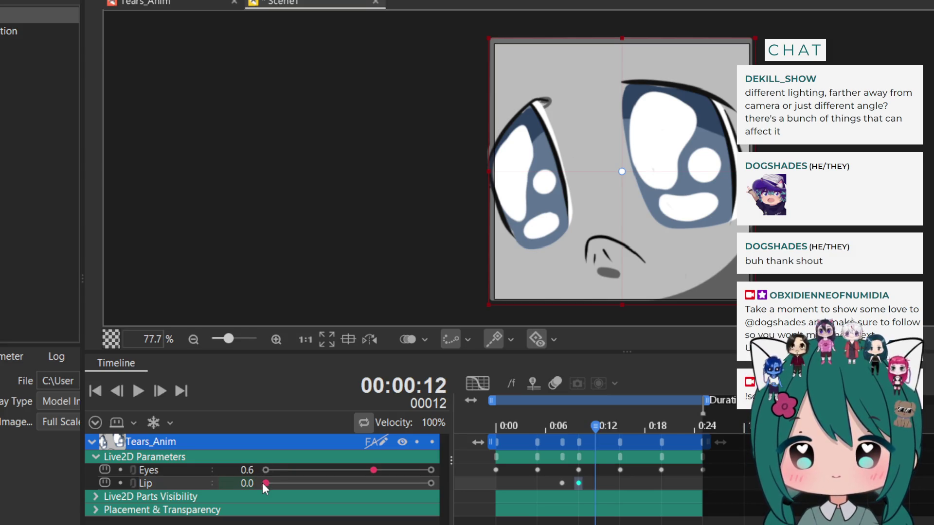
Key the mouth open at frame 12, closed at 14, open at 16, closed at 17, and preview
{"action": "left_click_drag", "start_coordinate": [263, 483], "coordinate": [495, 484]}
{"action": "left_click_drag", "start_coordinate": [597, 426], "coordinate": [611, 427]}
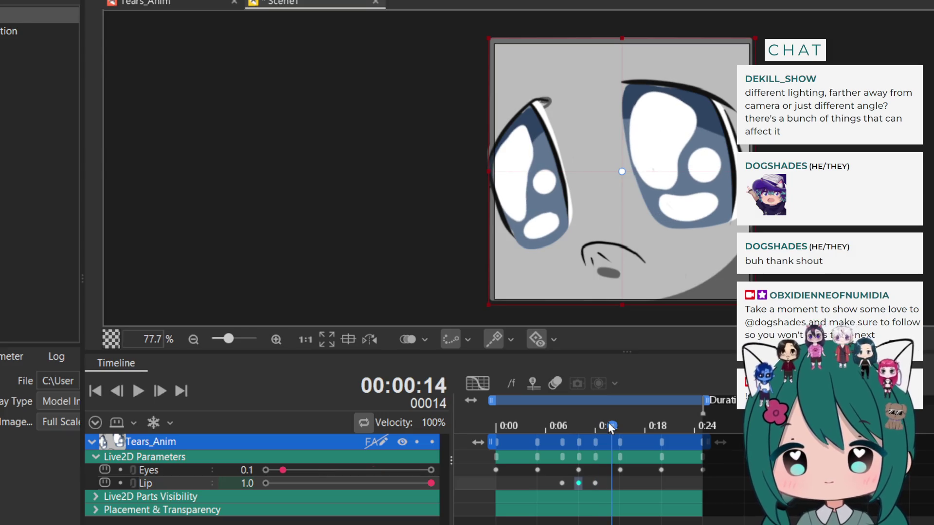
{"action": "left_click_drag", "start_coordinate": [431, 483], "coordinate": [267, 485]}
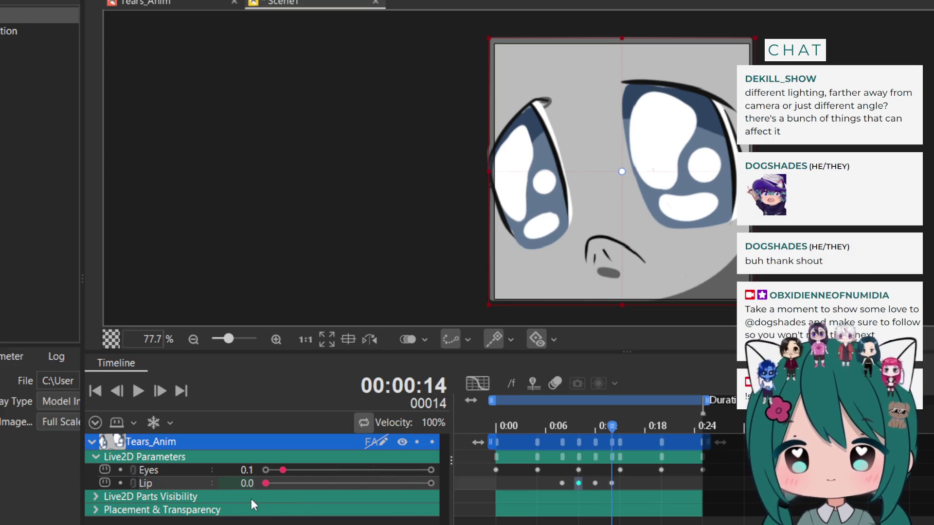
{"action": "left_click_drag", "start_coordinate": [614, 425], "coordinate": [627, 423]}
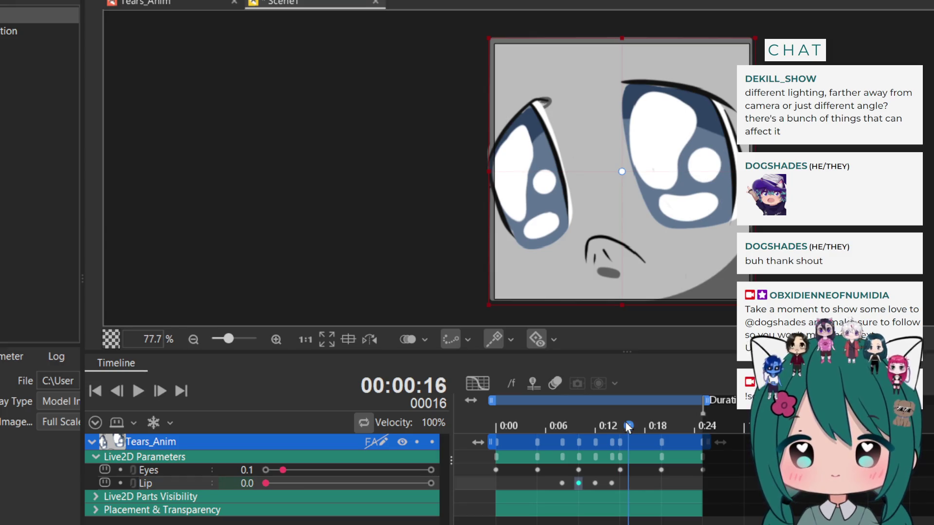
{"action": "left_click_drag", "start_coordinate": [284, 483], "coordinate": [430, 483]}
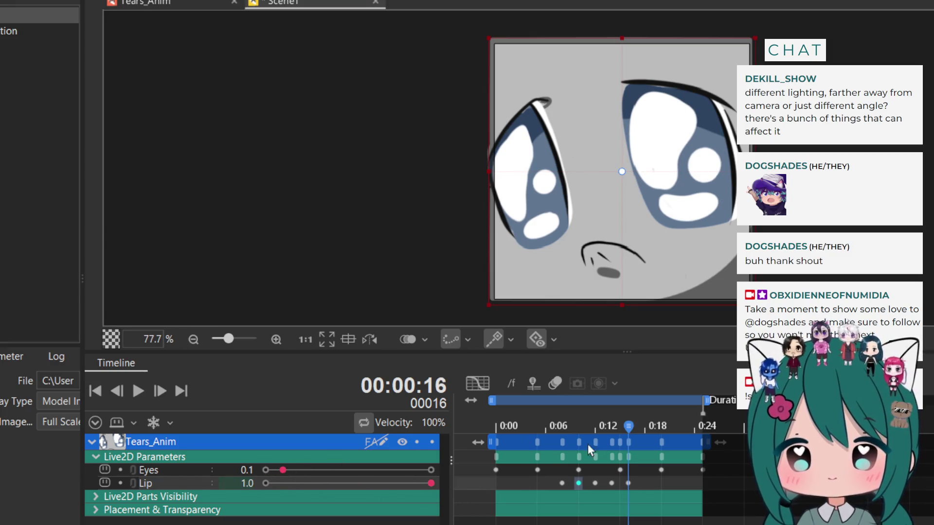
{"action": "left_click_drag", "start_coordinate": [627, 427], "coordinate": [639, 426]}
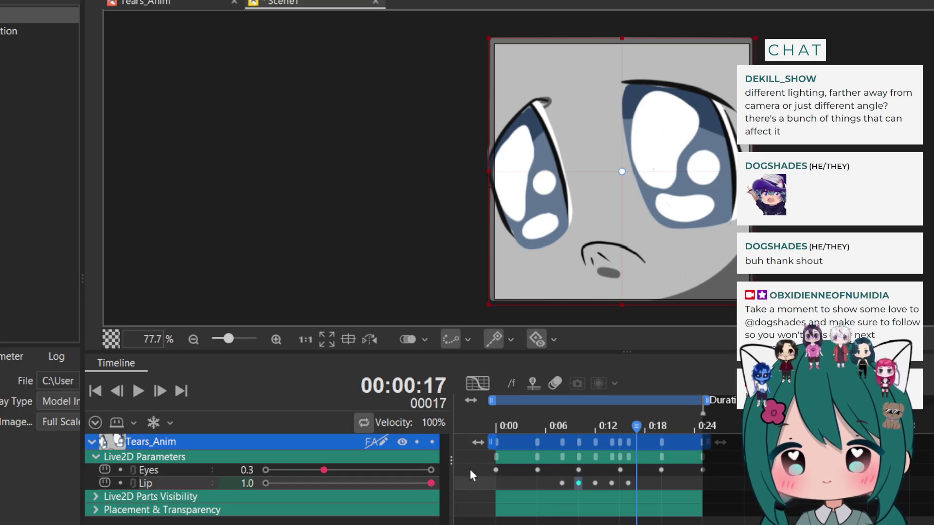
{"action": "left_click_drag", "start_coordinate": [432, 483], "coordinate": [266, 484]}
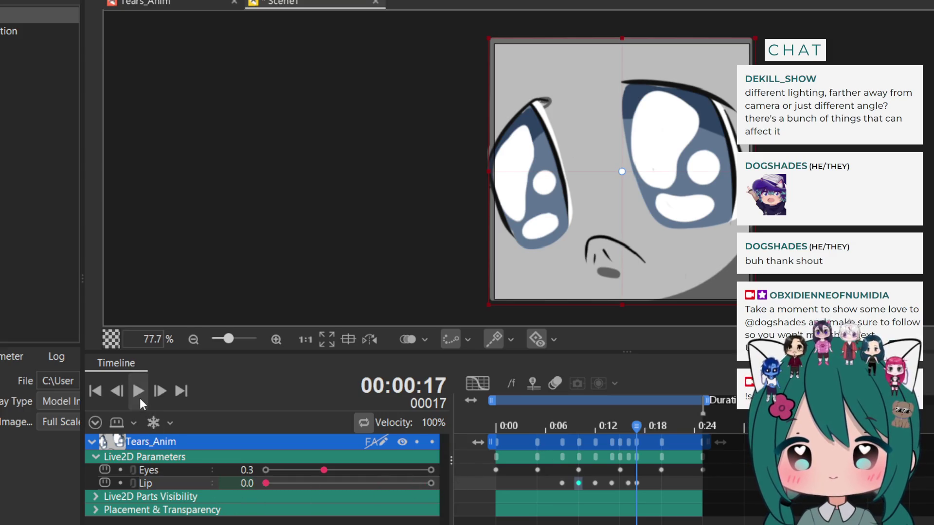
{"action": "left_click", "coordinate": [139, 399]}
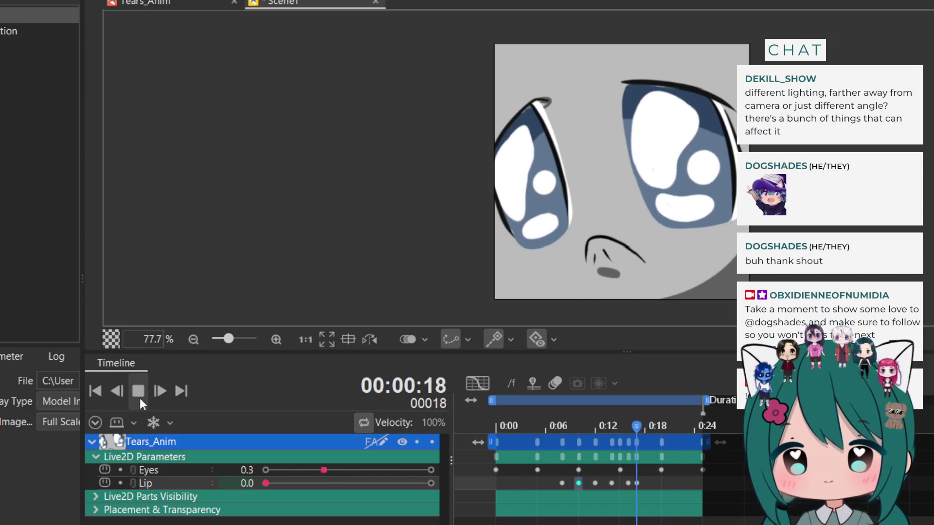
{"action": "left_click", "coordinate": [139, 397]}
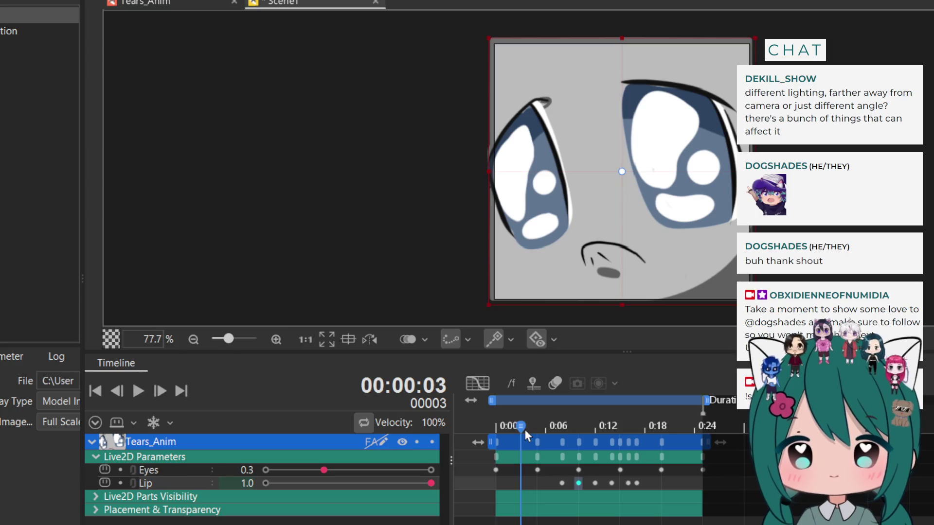
Key the mouth closed at frame 7 and preview the lip motion
{"action": "left_click_drag", "start_coordinate": [521, 430], "coordinate": [553, 430]}
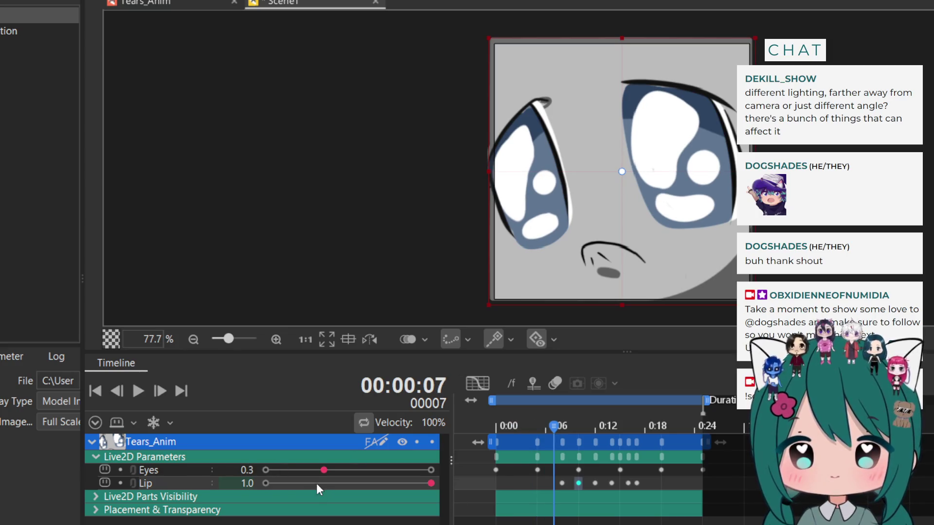
{"action": "left_click_drag", "start_coordinate": [245, 483], "coordinate": [234, 489]}
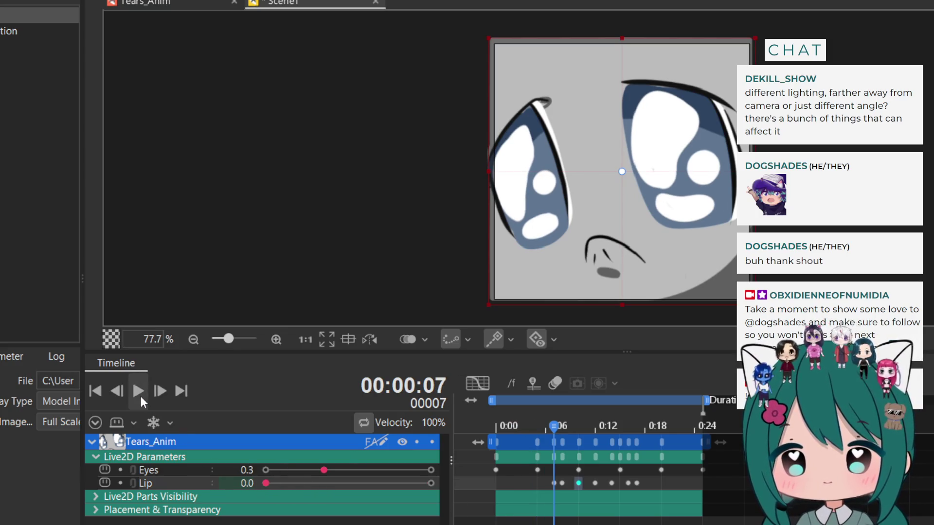
{"action": "left_click", "coordinate": [140, 394]}
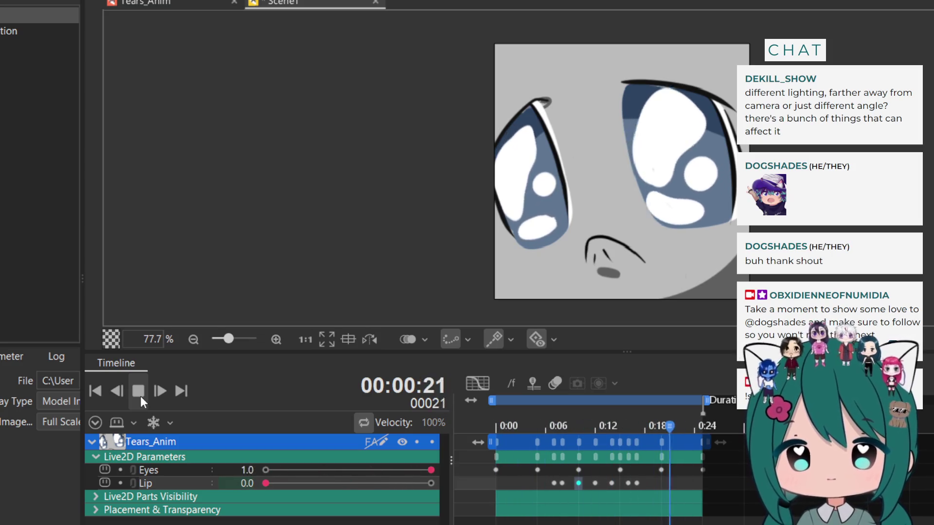
{"action": "left_click", "coordinate": [140, 394]}
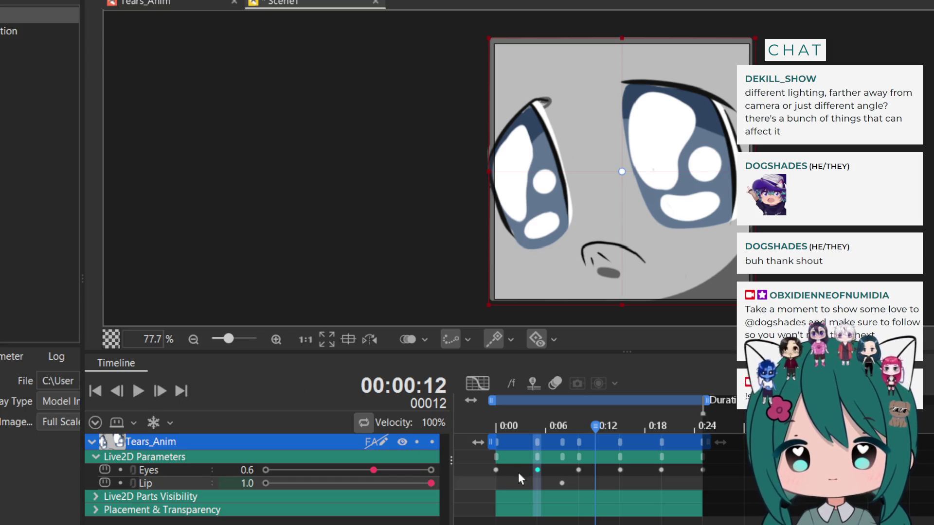
Delete the frame-8 Lip keyframe and key Lip at 1.0 on frame 0
{"action": "left_click", "coordinate": [561, 483]}
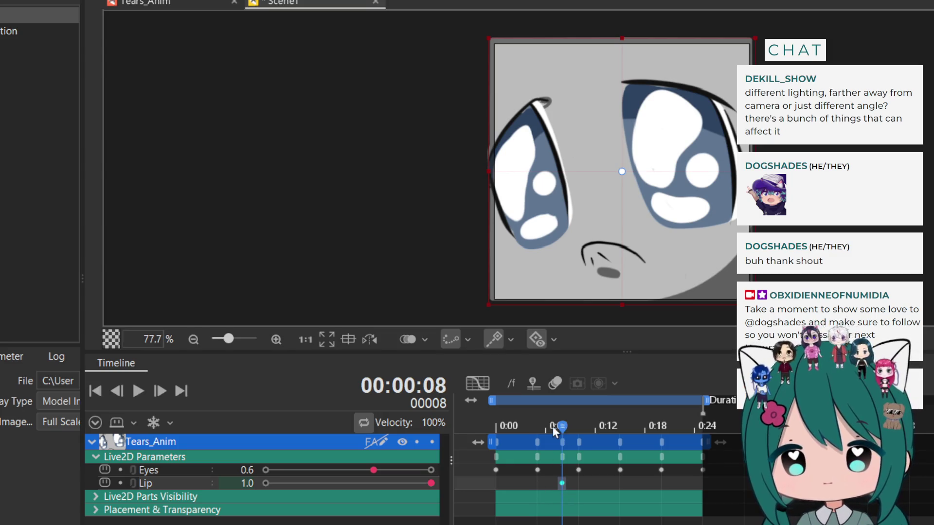
{"action": "mouse_move", "coordinate": [552, 426]}
{"action": "left_mouse_down"}
{"action": "mouse_move", "coordinate": [493, 431]}
{"action": "mouse_move", "coordinate": [623, 465]}
{"action": "mouse_move", "coordinate": [710, 460]}
{"action": "mouse_move", "coordinate": [562, 459]}
{"action": "left_mouse_up"}
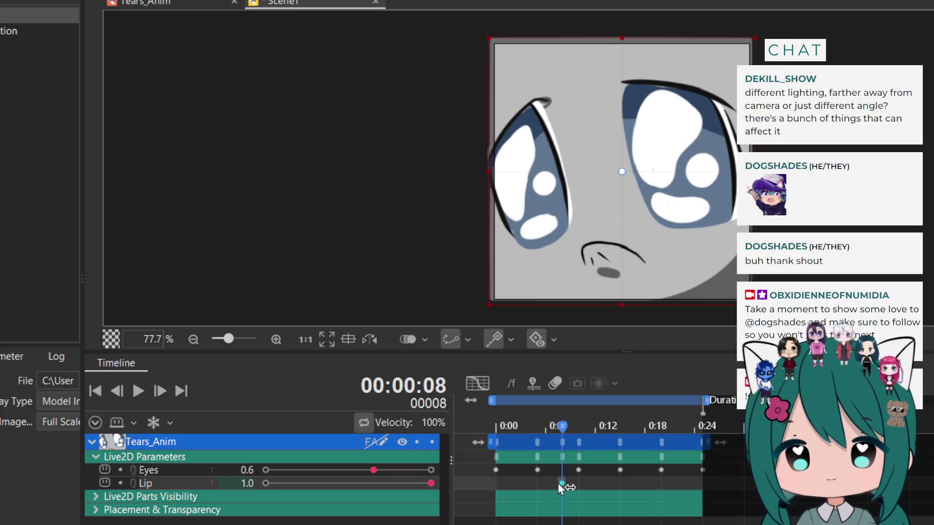
{"action": "key", "text": "Delete"}
{"action": "mouse_move", "coordinate": [562, 427]}
{"action": "left_mouse_down"}
{"action": "mouse_move", "coordinate": [529, 428]}
{"action": "mouse_move", "coordinate": [547, 447]}
{"action": "mouse_move", "coordinate": [759, 448]}
{"action": "mouse_move", "coordinate": [552, 478]}
{"action": "mouse_move", "coordinate": [457, 472]}
{"action": "left_mouse_up"}
{"action": "left_click_drag", "start_coordinate": [266, 484], "coordinate": [475, 485]}
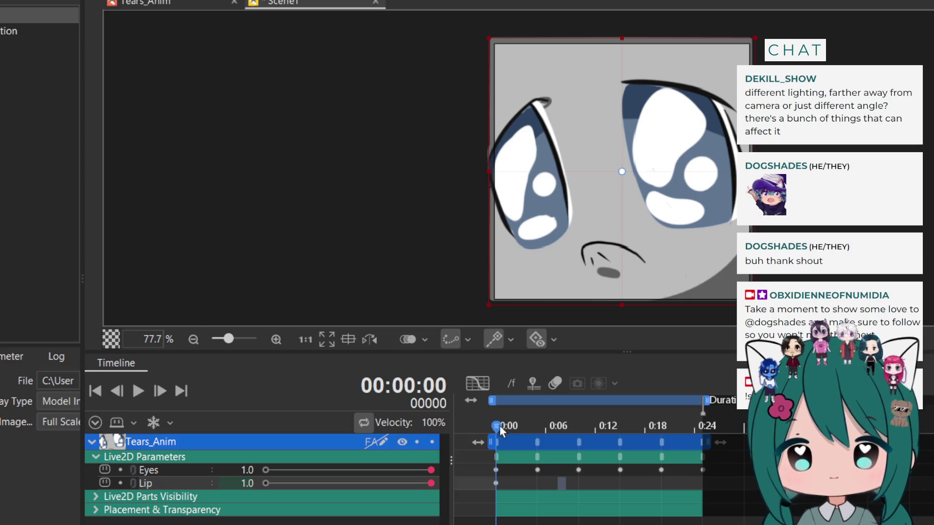
Key Lip at frame 5, closed at frame 7, open at frame 9, and closed at frame 11
{"action": "left_click_drag", "start_coordinate": [499, 425], "coordinate": [552, 425]}
{"action": "left_click", "coordinate": [430, 483]}
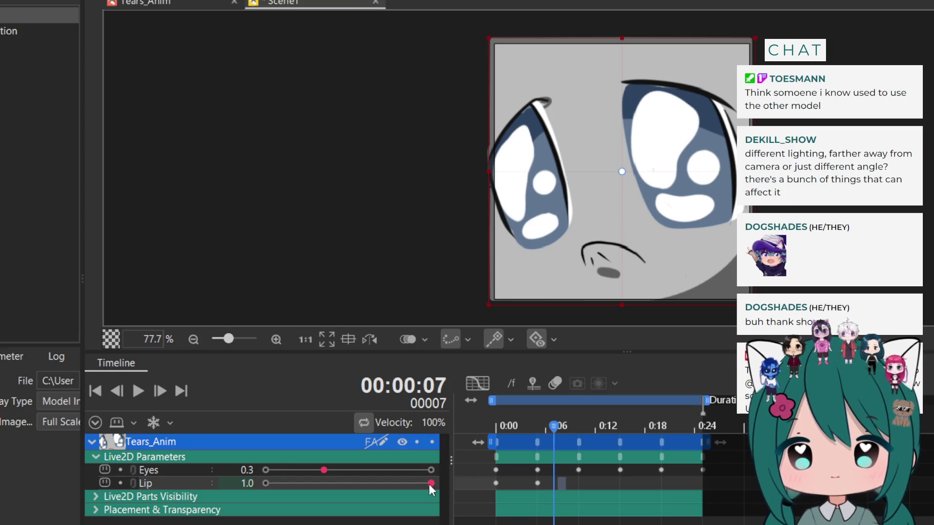
{"action": "left_click_drag", "start_coordinate": [430, 484], "coordinate": [195, 495]}
{"action": "left_click_drag", "start_coordinate": [556, 425], "coordinate": [572, 426]}
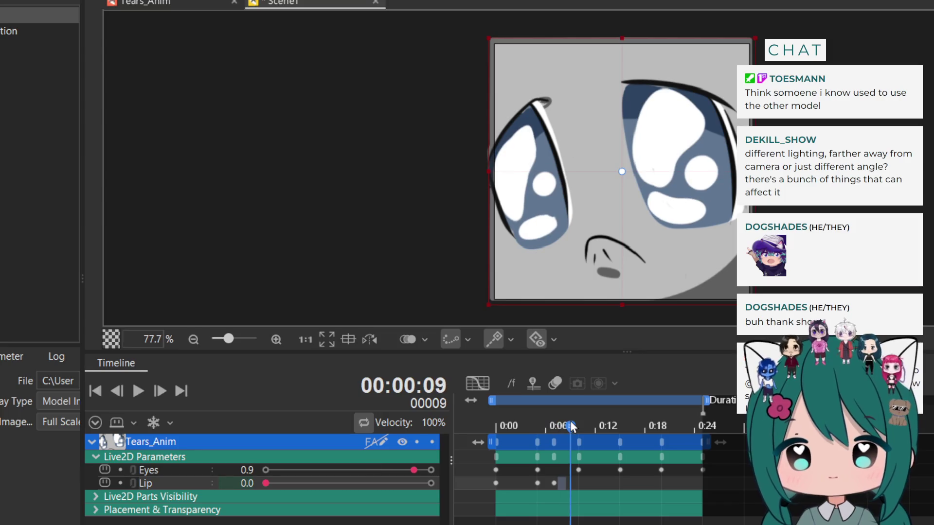
{"action": "left_click_drag", "start_coordinate": [263, 482], "coordinate": [436, 485]}
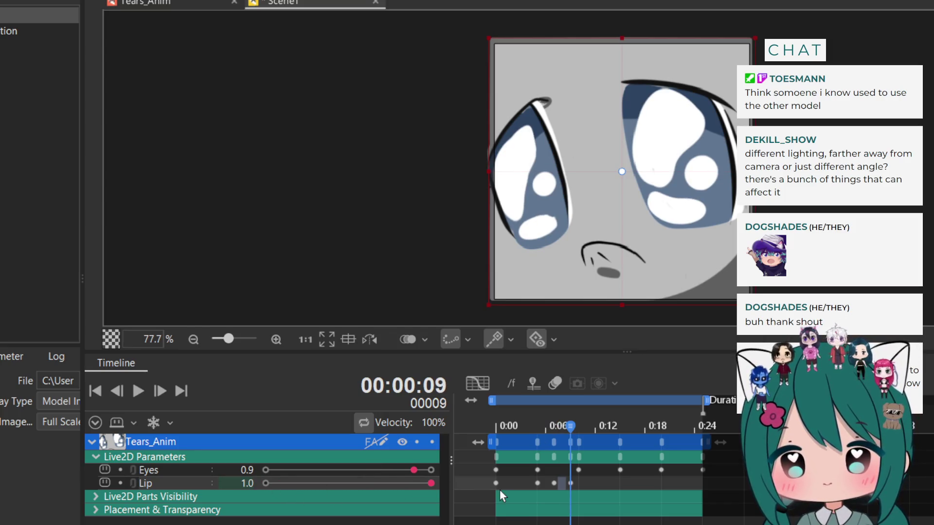
{"action": "left_click_drag", "start_coordinate": [574, 428], "coordinate": [585, 426]}
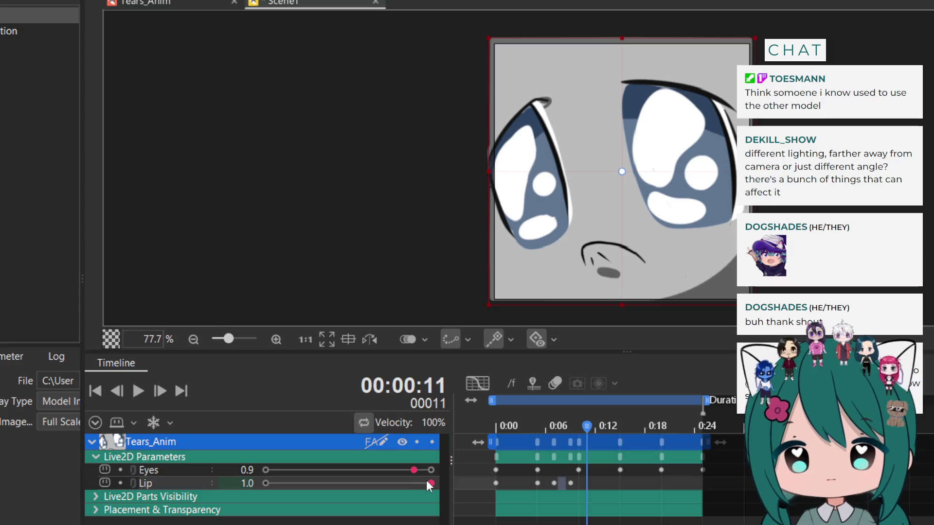
{"action": "left_click_drag", "start_coordinate": [430, 483], "coordinate": [209, 494]}
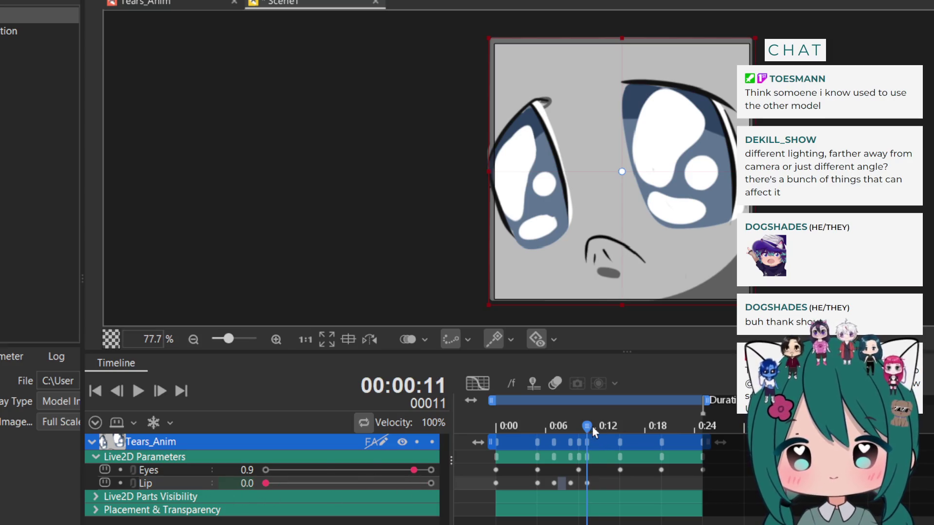
Key the mouth open at frame 13, preview the flapping, and shift that keyframe later
{"action": "left_click_drag", "start_coordinate": [591, 426], "coordinate": [602, 424]}
{"action": "left_click", "coordinate": [266, 484]}
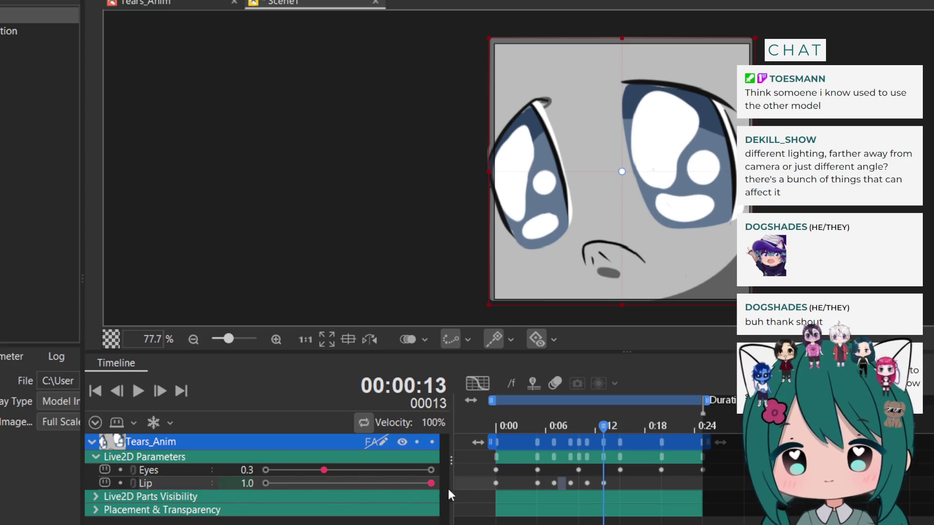
{"action": "left_click", "coordinate": [138, 391]}
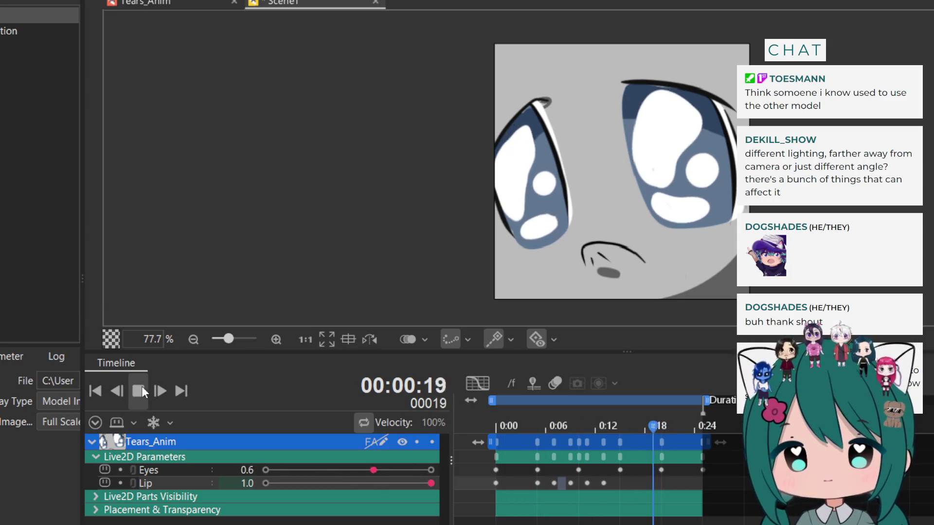
{"action": "left_click", "coordinate": [142, 386]}
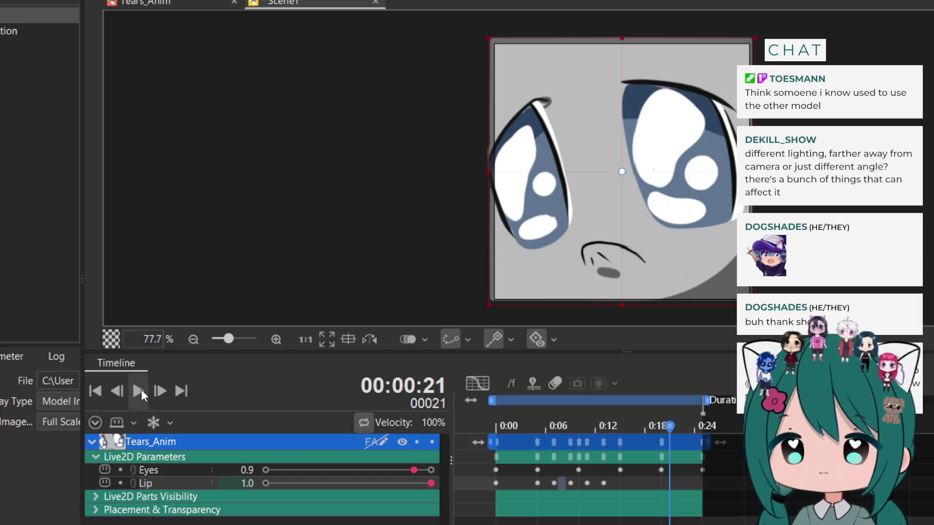
{"action": "mouse_move", "coordinate": [605, 483]}
{"action": "left_mouse_down"}
{"action": "mouse_move", "coordinate": [620, 483]}
{"action": "mouse_move", "coordinate": [586, 481]}
{"action": "mouse_move", "coordinate": [597, 479]}
{"action": "left_mouse_up"}
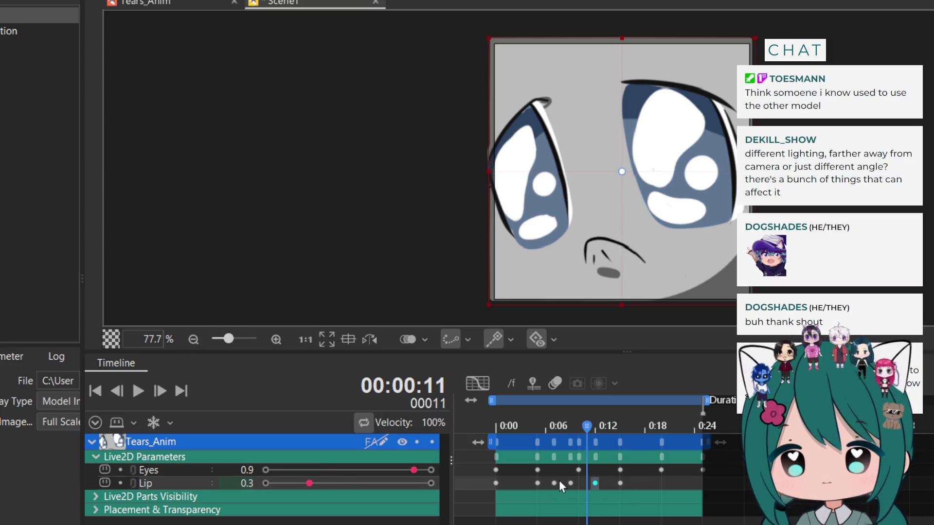
Preview from the start, move Lip keyframes to about 0:14 and 0:07, and rewind to 0:00
{"action": "left_click_drag", "start_coordinate": [582, 427], "coordinate": [465, 436]}
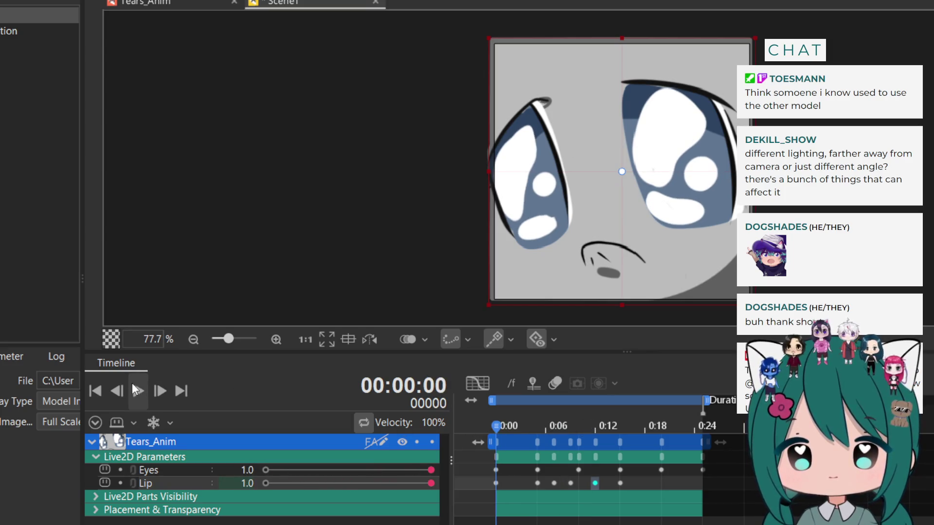
{"action": "left_click", "coordinate": [135, 389]}
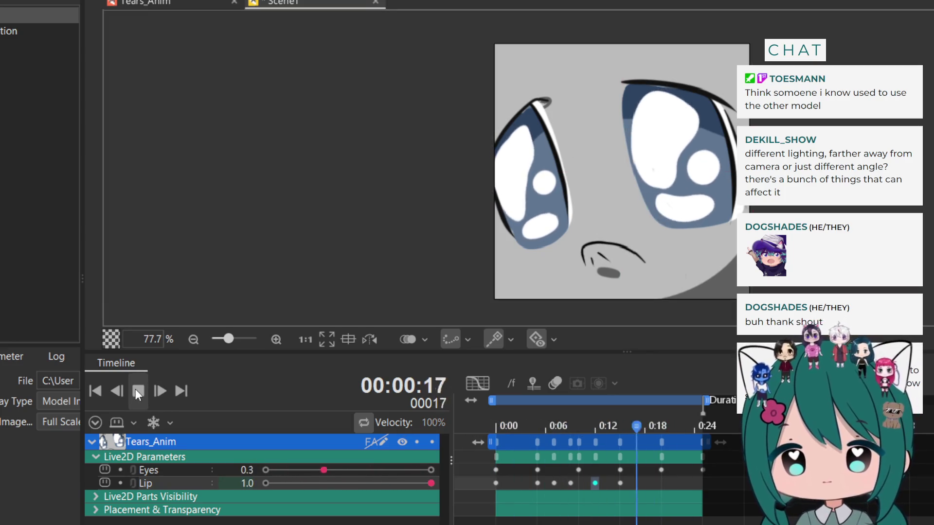
{"action": "left_click", "coordinate": [135, 389]}
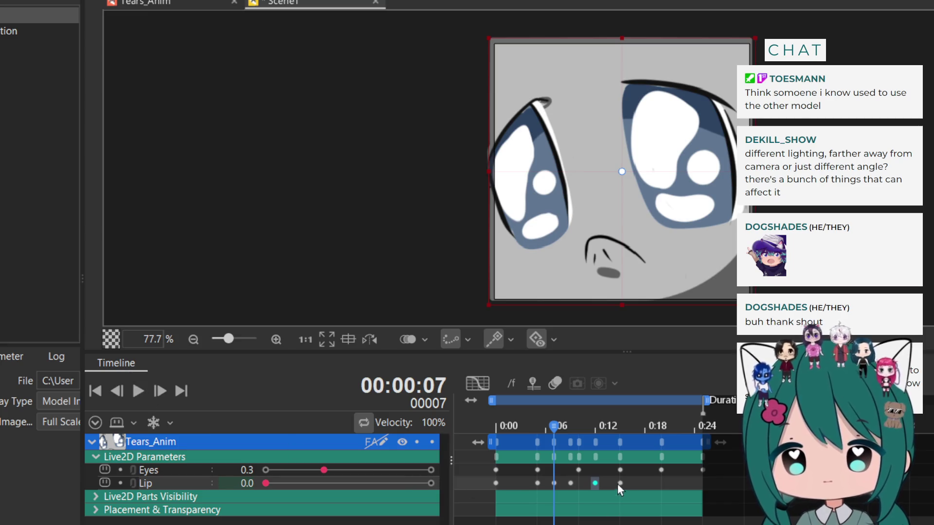
{"action": "mouse_move", "coordinate": [620, 483]}
{"action": "left_mouse_down"}
{"action": "mouse_move", "coordinate": [641, 481]}
{"action": "mouse_move", "coordinate": [562, 483]}
{"action": "left_mouse_up"}
{"action": "left_click", "coordinate": [571, 483]}
{"action": "left_click", "coordinate": [553, 483]}
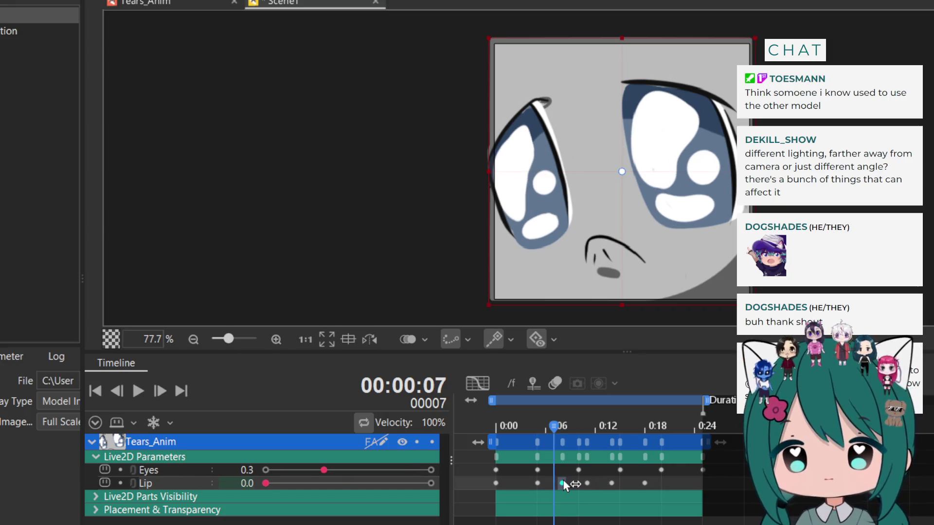
{"action": "left_click_drag", "start_coordinate": [556, 424], "coordinate": [465, 440]}
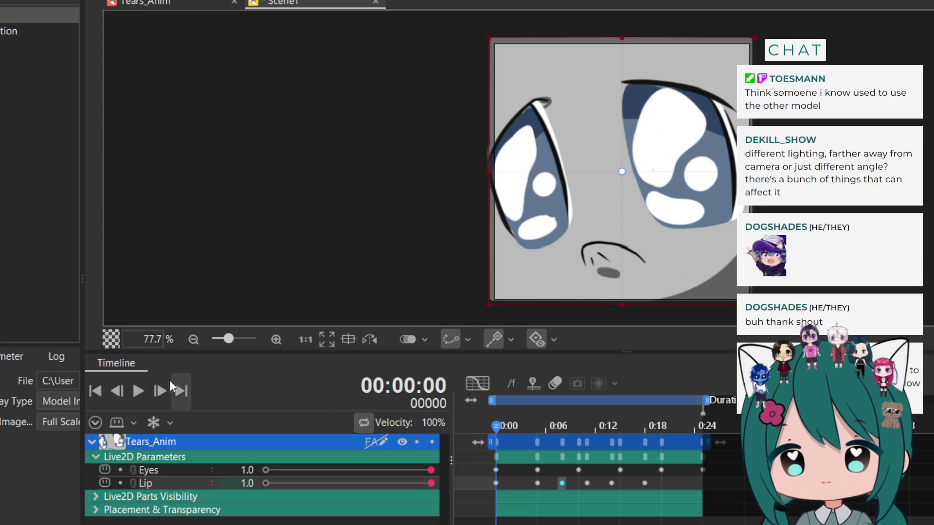
{"action": "left_click", "coordinate": [138, 391]}
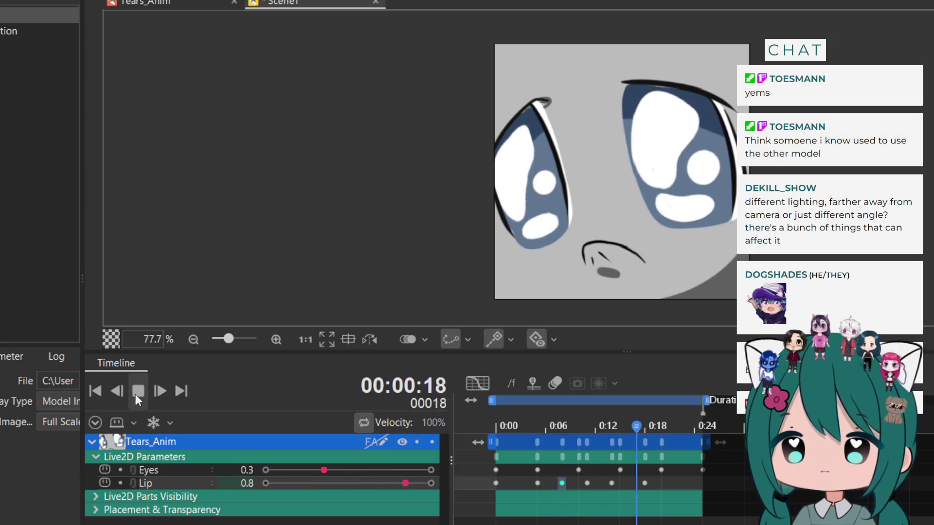
{"action": "left_click", "coordinate": [135, 391]}
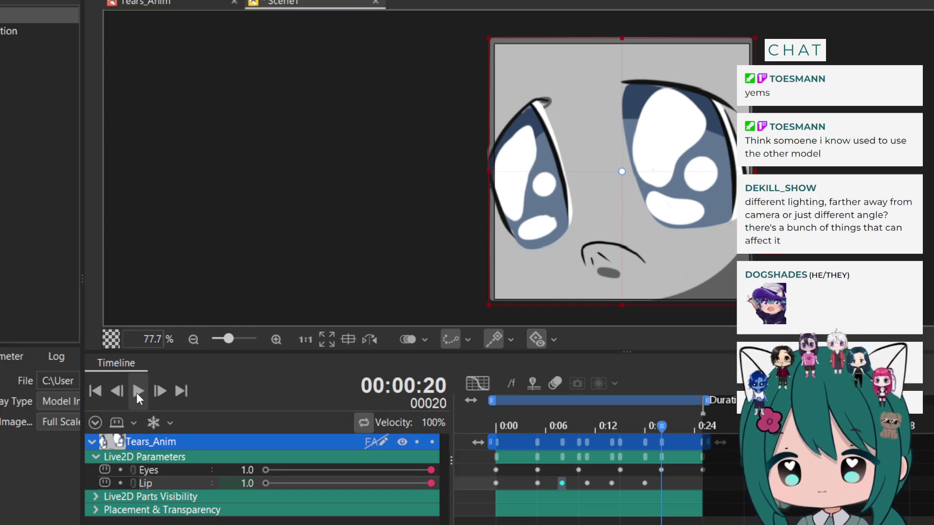
{"action": "left_click", "coordinate": [135, 392]}
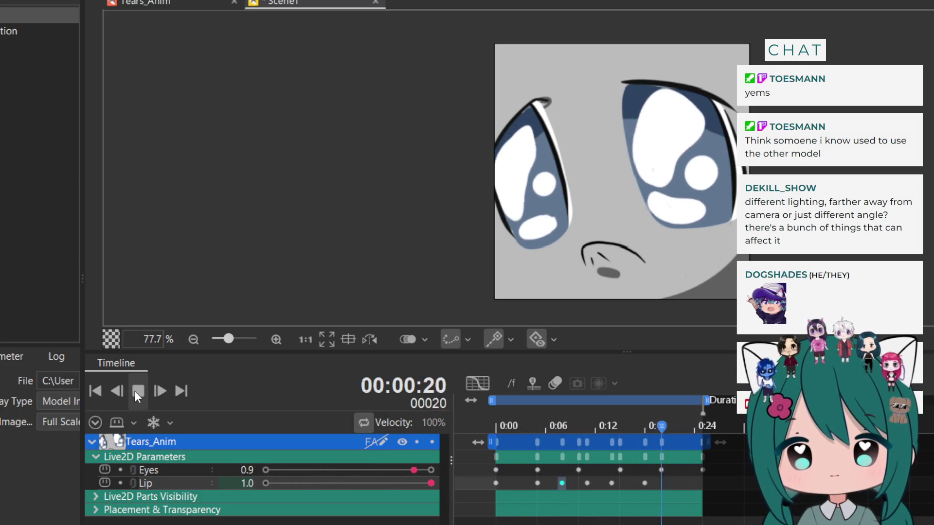
{"action": "left_click", "coordinate": [134, 390]}
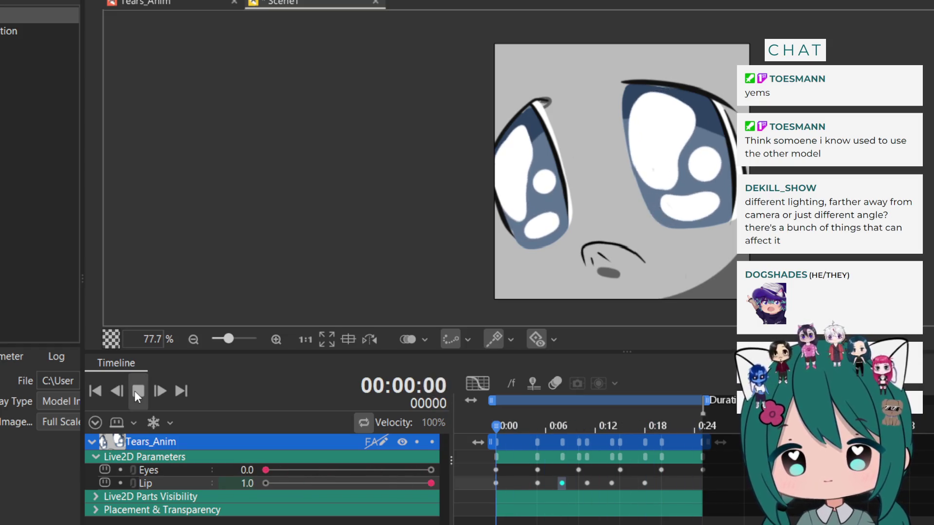
{"action": "scroll", "coordinate": [409, 167], "scroll_direction": "down", "scroll_amount": 2}
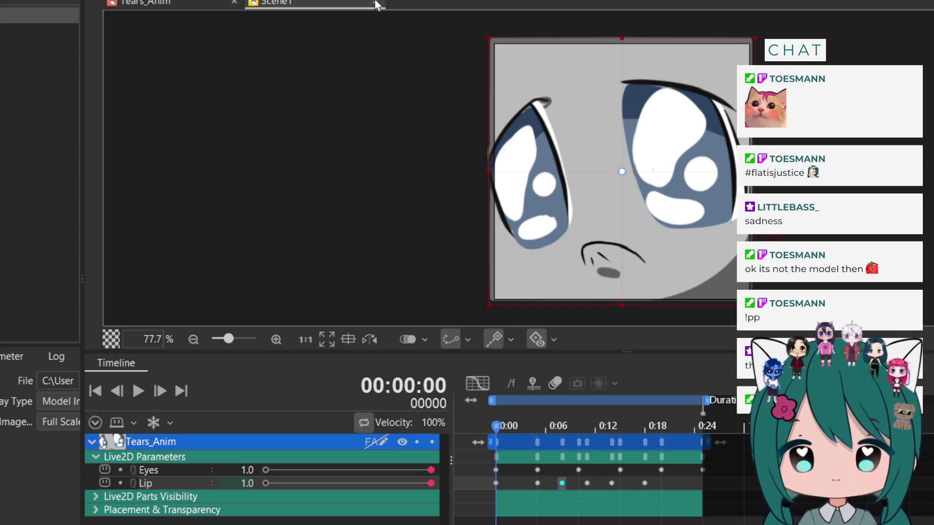
Close the Tears_Anim model tab and select Layer 412 in the Arson_Anim model
{"action": "left_click", "coordinate": [223, 5]}
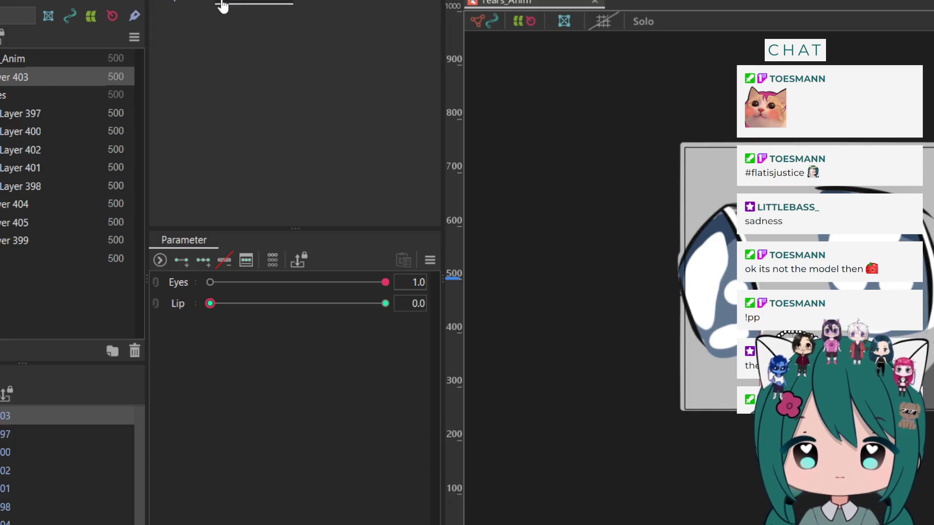
{"action": "left_click", "coordinate": [596, 2]}
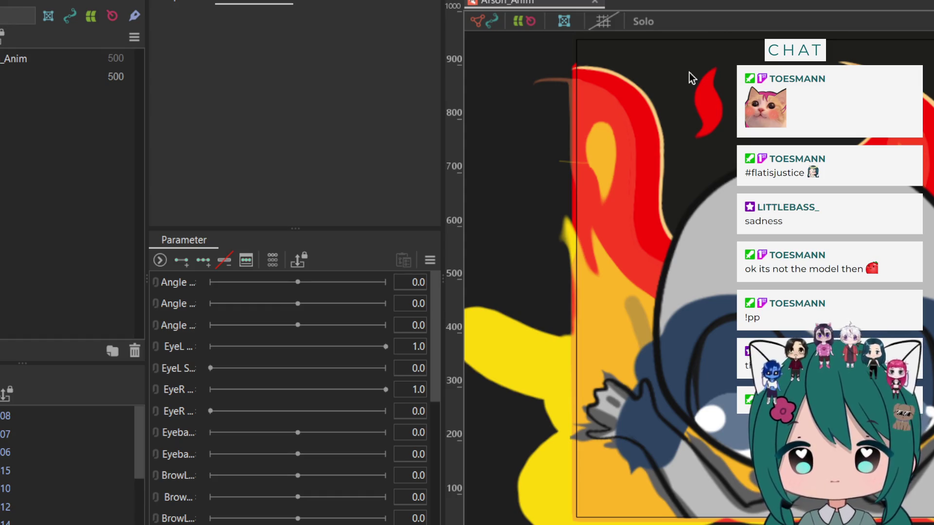
{"action": "left_click", "coordinate": [778, 374]}
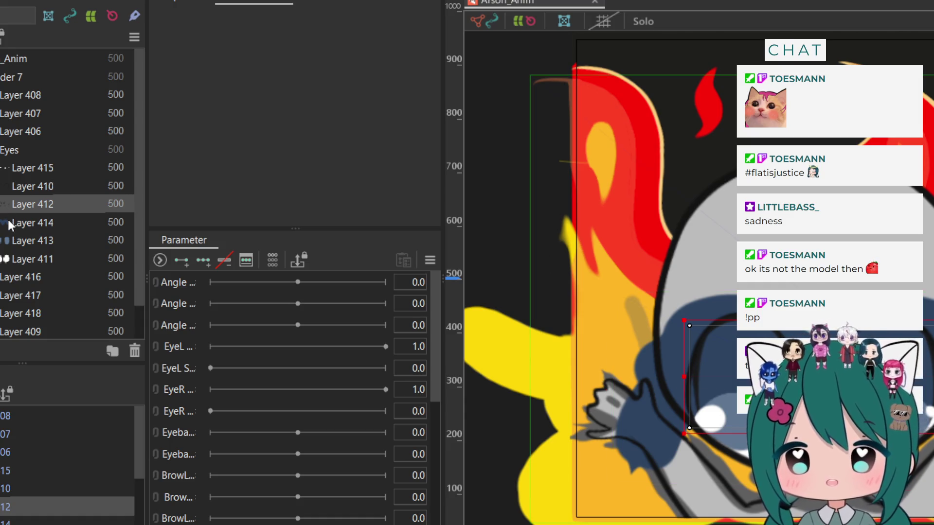
Clip eye Layer 414 to ArtMesh6 and Layer 413 to ArtMesh7
{"action": "left_click", "coordinate": [11, 223]}
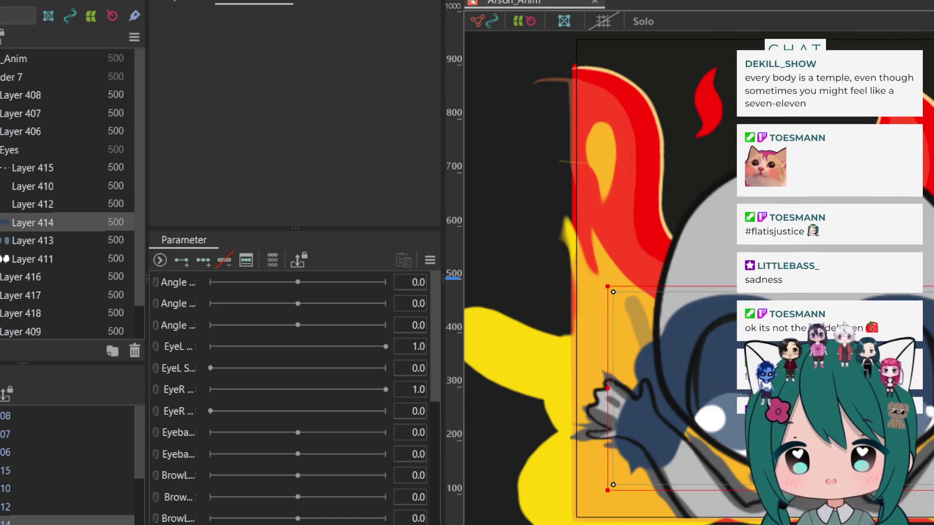
{"action": "left_click", "coordinate": [181, 5]}
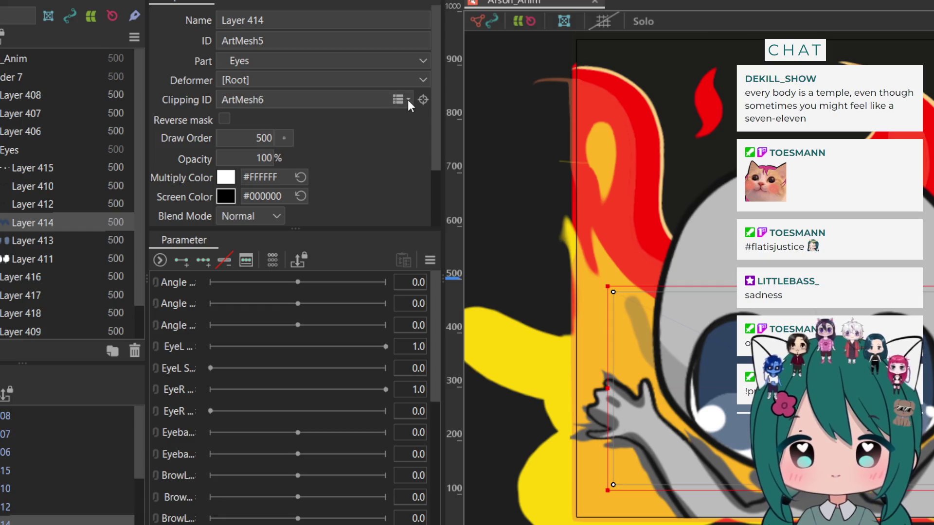
{"action": "left_click", "coordinate": [50, 241]}
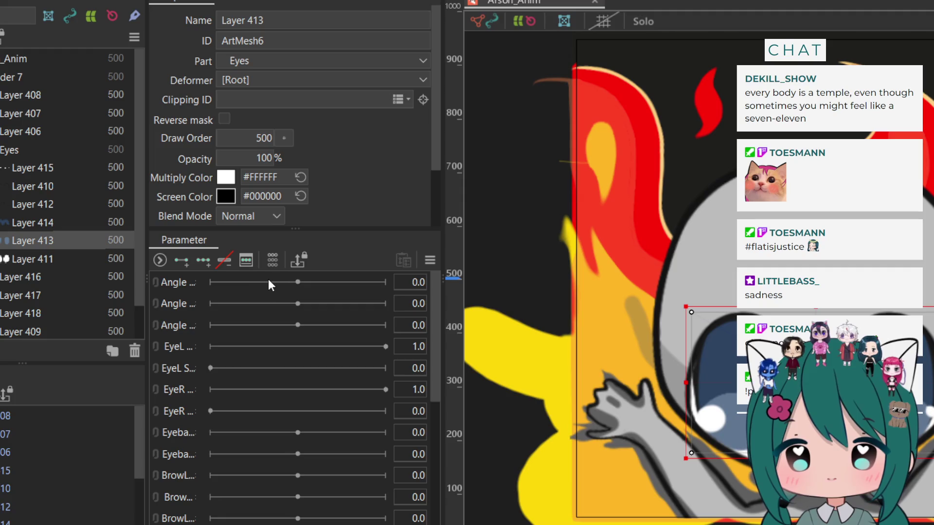
{"action": "type", "text": "ArtMesh7"}
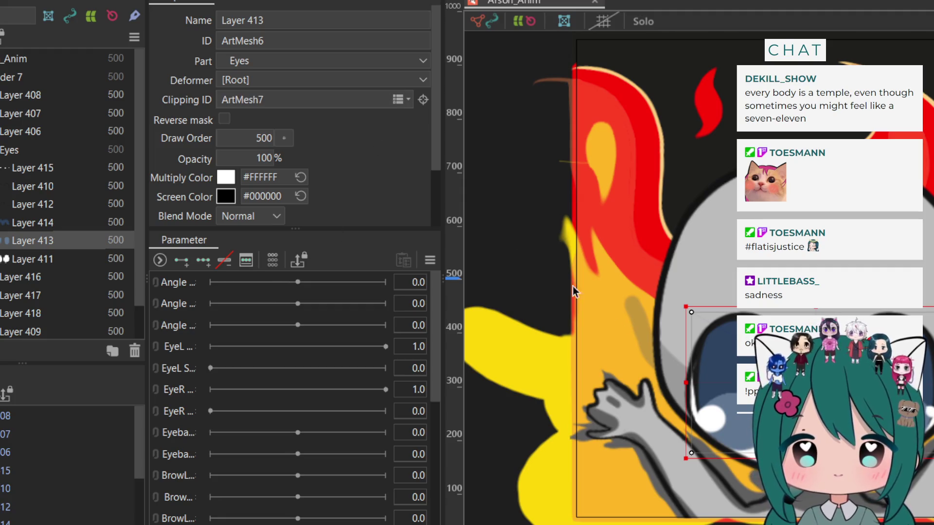
Clip Folder 7 Layers 418 and 417 to ArtMesh11, then check Layers 416 and 411
{"action": "left_click", "coordinate": [851, 496]}
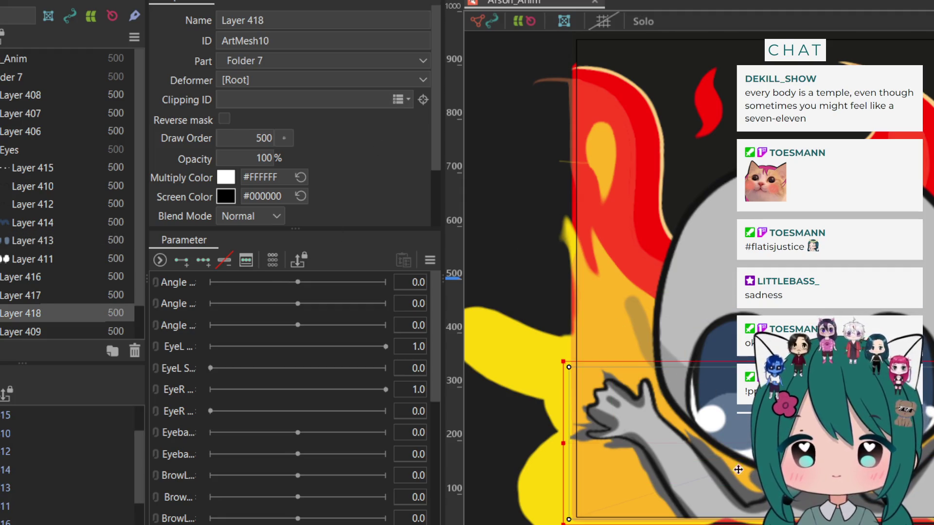
{"action": "scroll", "coordinate": [31, 267], "scroll_direction": "down", "scroll_amount": 1}
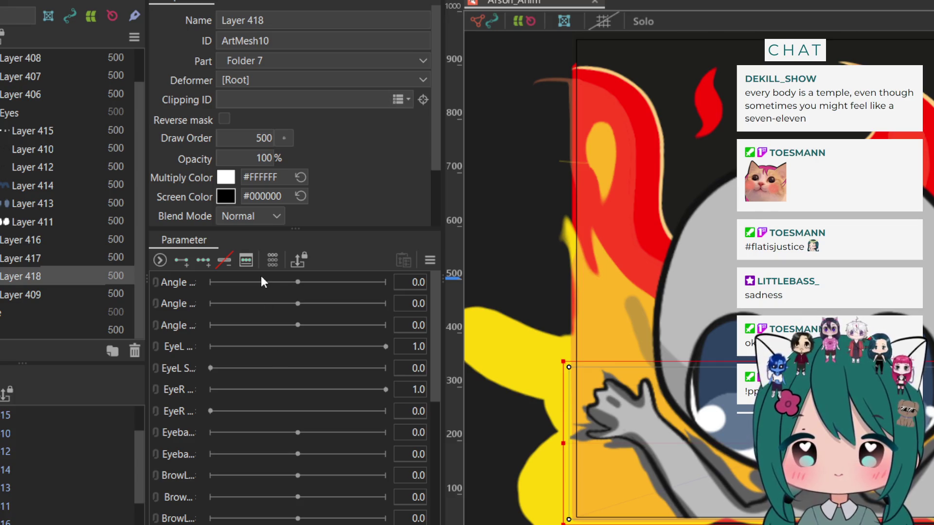
{"action": "type", "text": "ArtMesh11"}
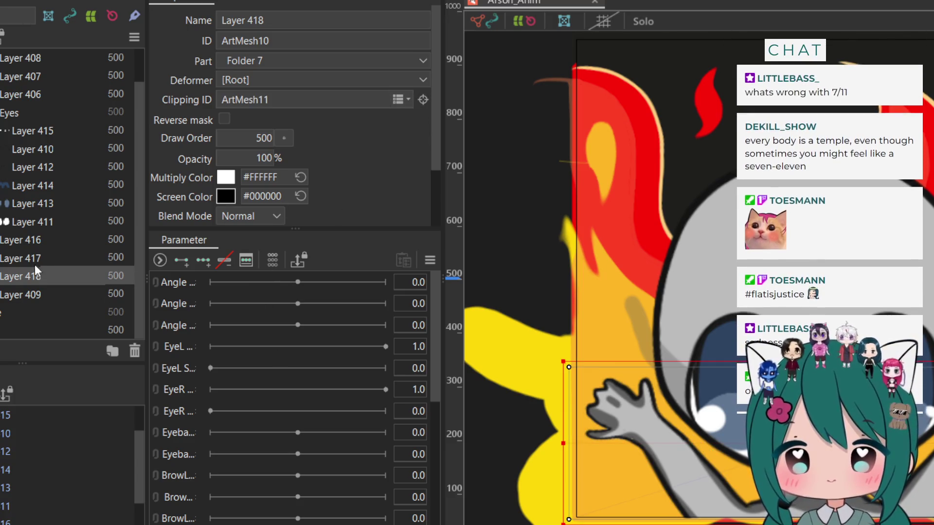
{"action": "left_click", "coordinate": [34, 258]}
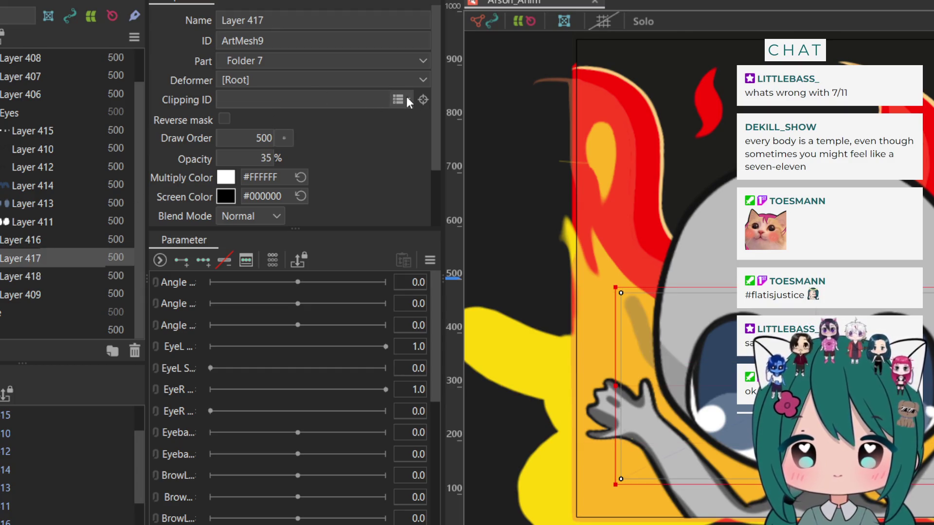
{"action": "type", "text": "ArtMesh11"}
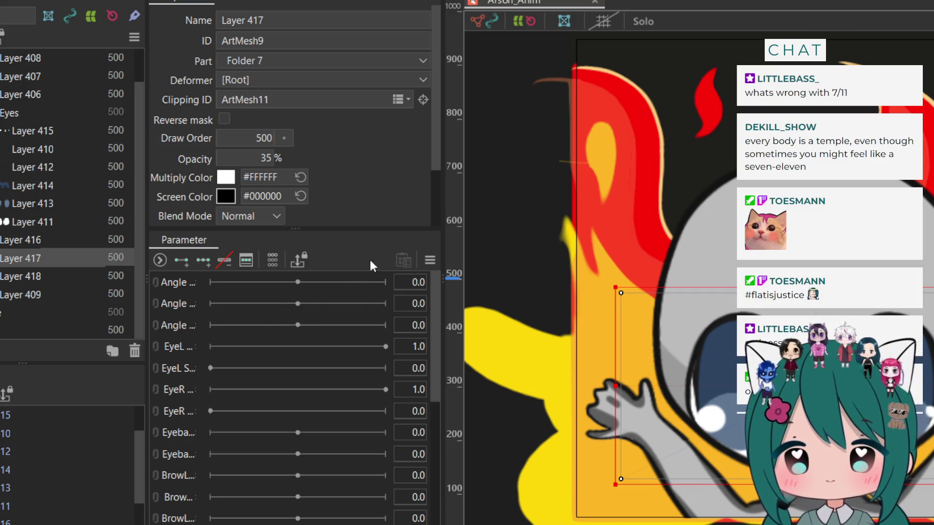
{"action": "left_click", "coordinate": [15, 241]}
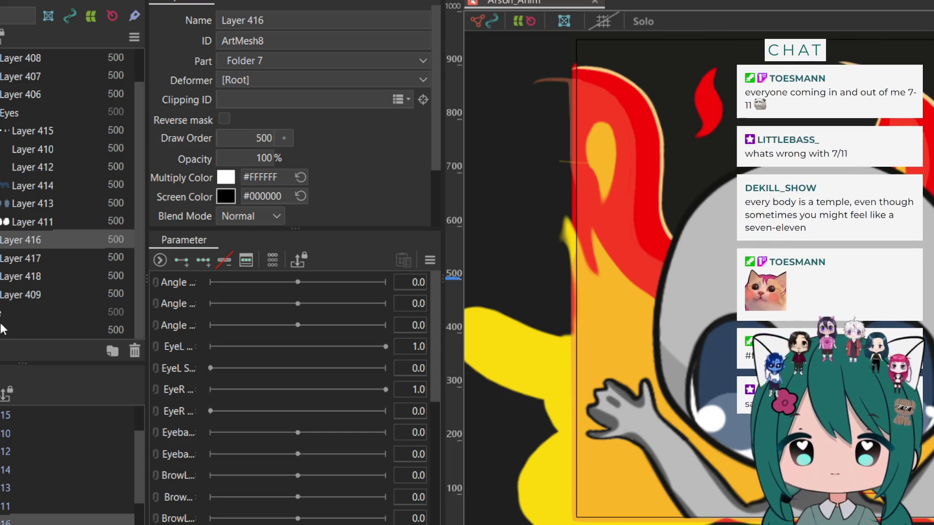
{"action": "left_click", "coordinate": [25, 222]}
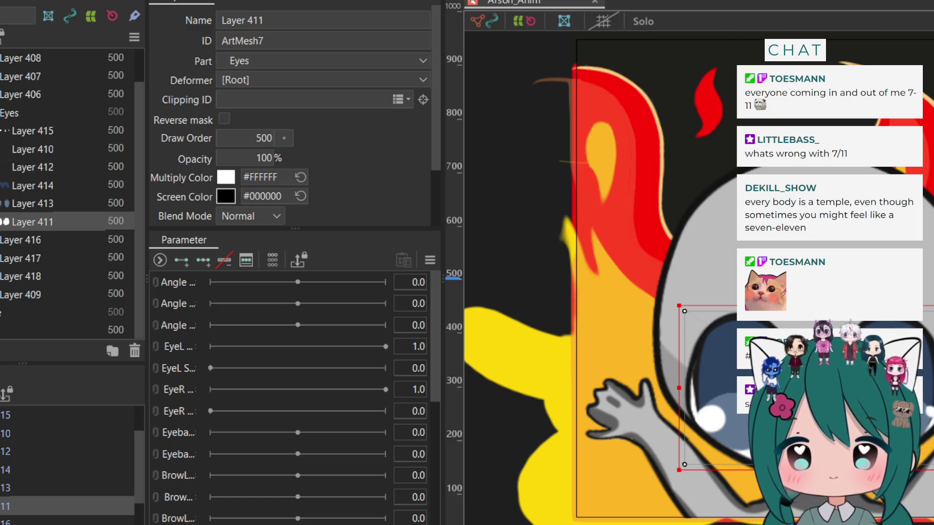
{"action": "scroll", "coordinate": [68, 194], "scroll_direction": "down", "scroll_amount": 2}
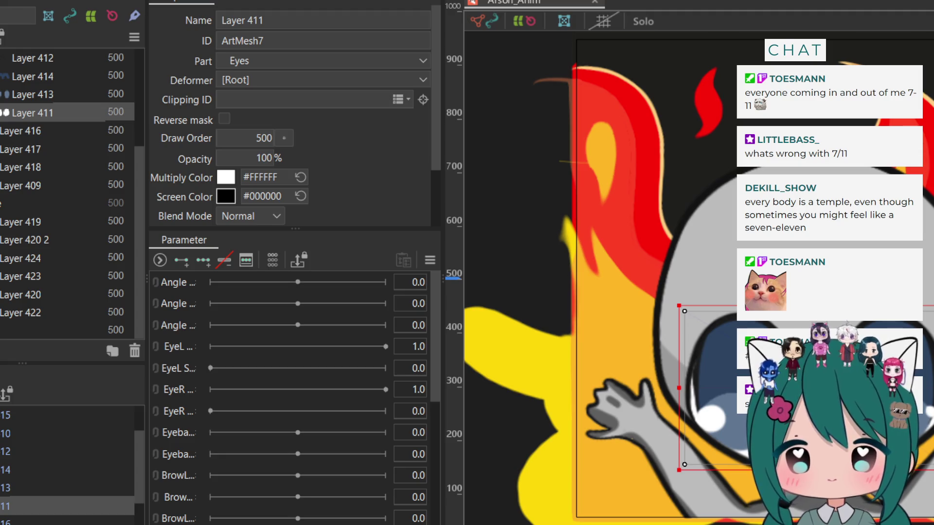
{"action": "left_click", "coordinate": [37, 276]}
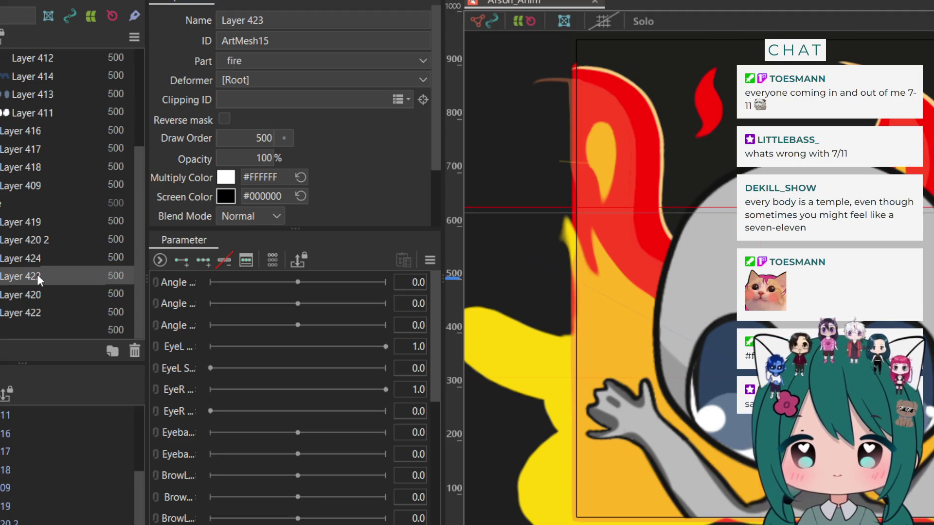
Clip fire Layers 420, 423 and 424 to ArtMesh17
{"action": "left_click", "coordinate": [52, 290]}
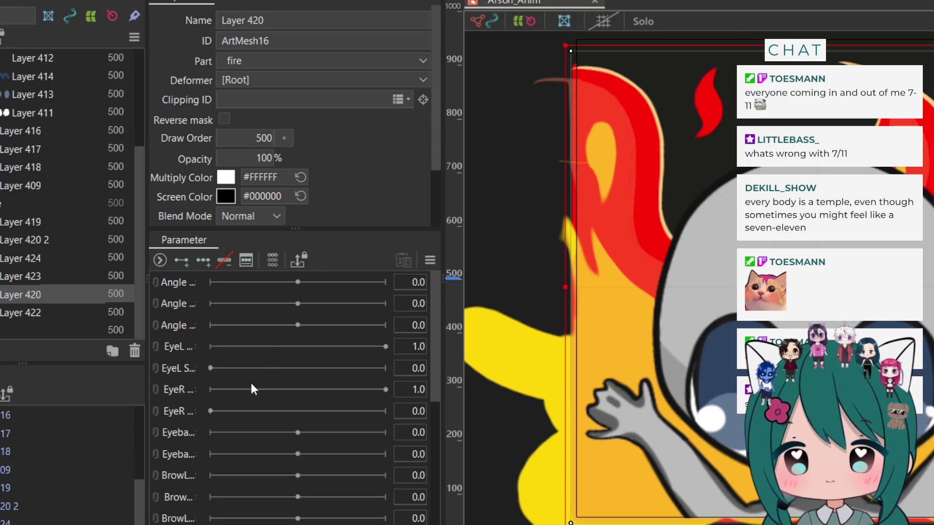
{"action": "type", "text": "ArtMesh17"}
{"action": "left_click", "coordinate": [28, 276]}
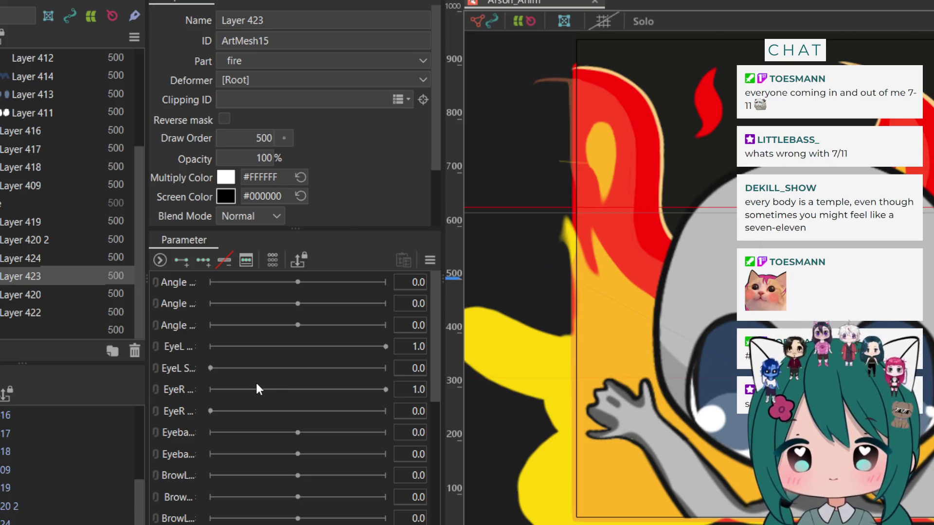
{"action": "type", "text": "ArtMesh17"}
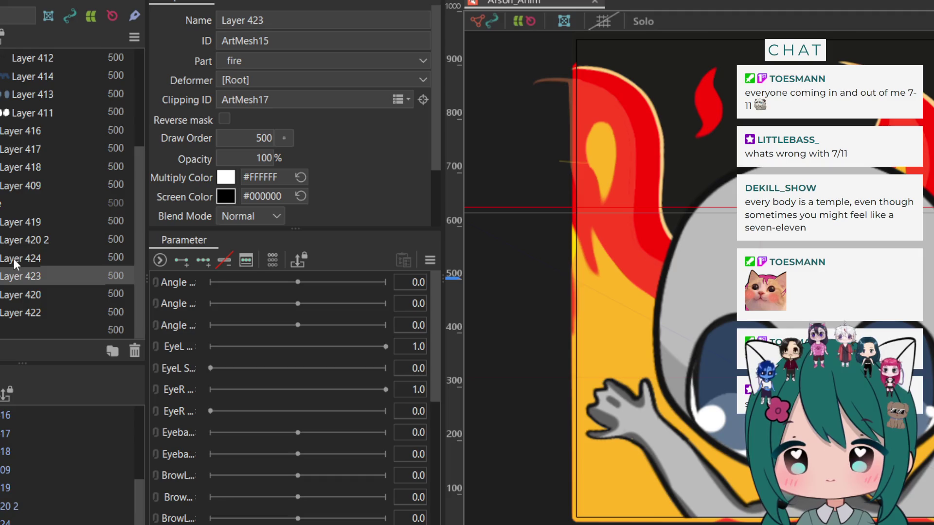
{"action": "left_click", "coordinate": [20, 258]}
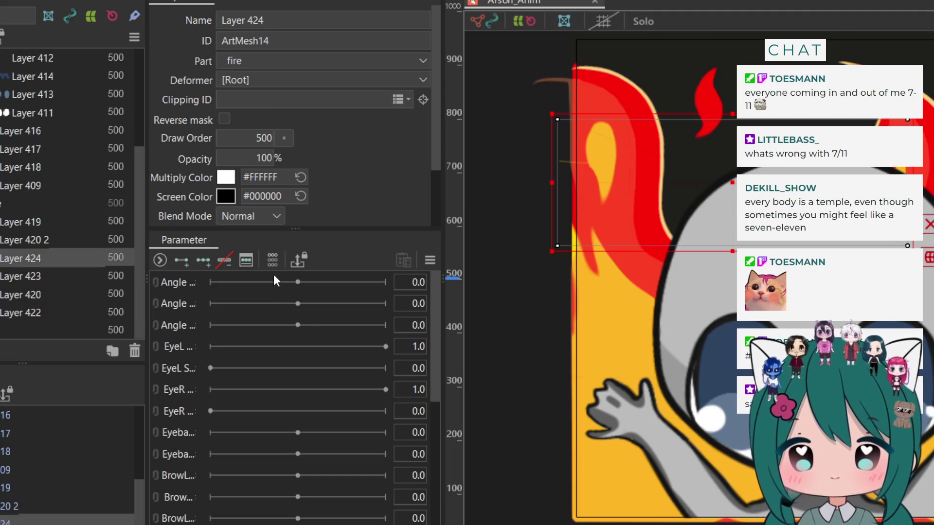
{"action": "type", "text": "ArtMesh17"}
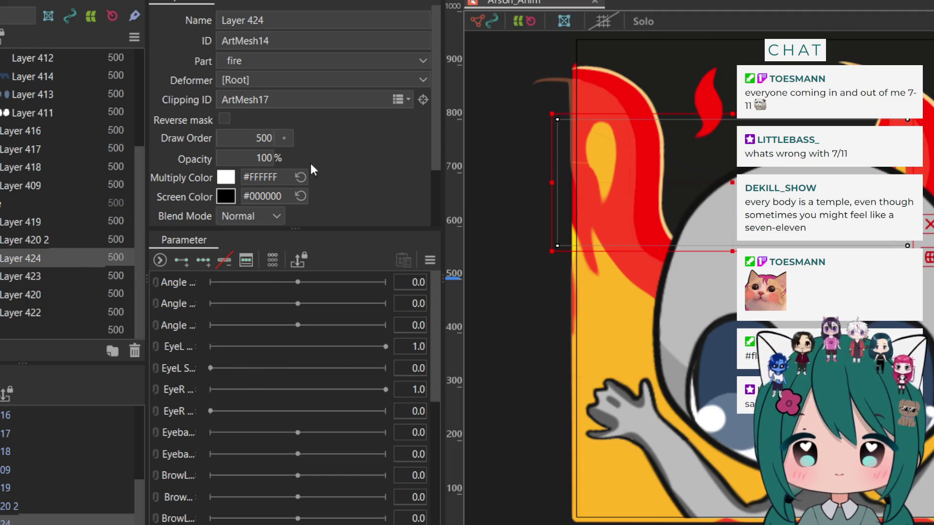
Clip Layers 420 2 and 419 to ArtMesh17, then check Layers 409 and 418
{"action": "key", "text": "Up"}
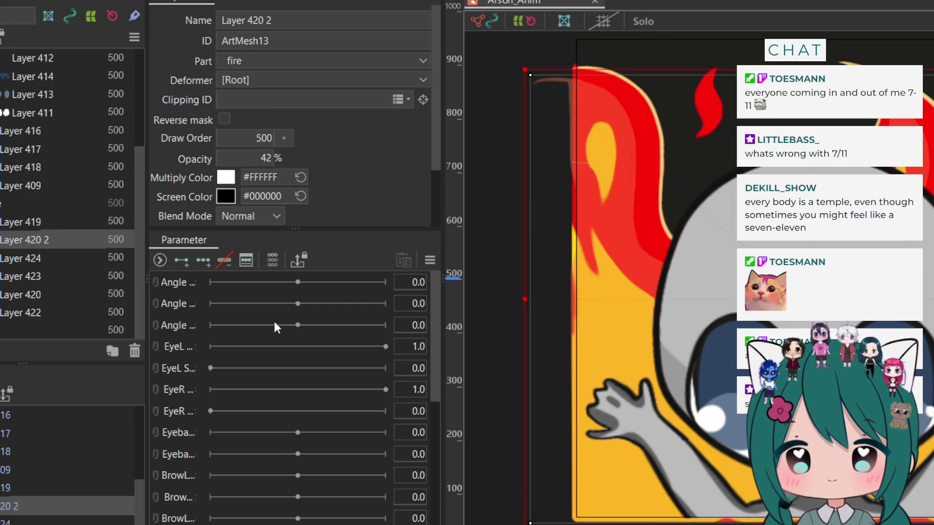
{"action": "type", "text": "ArtMesh17"}
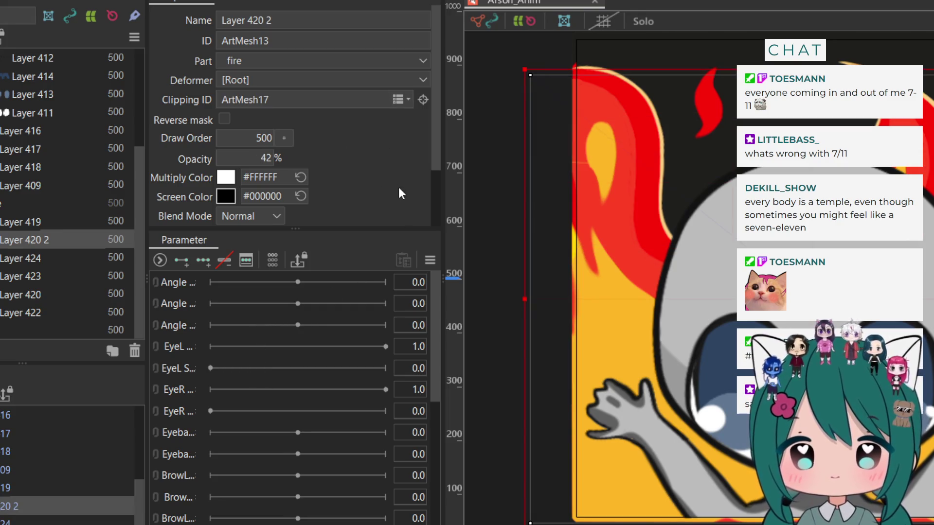
{"action": "left_click", "coordinate": [18, 221]}
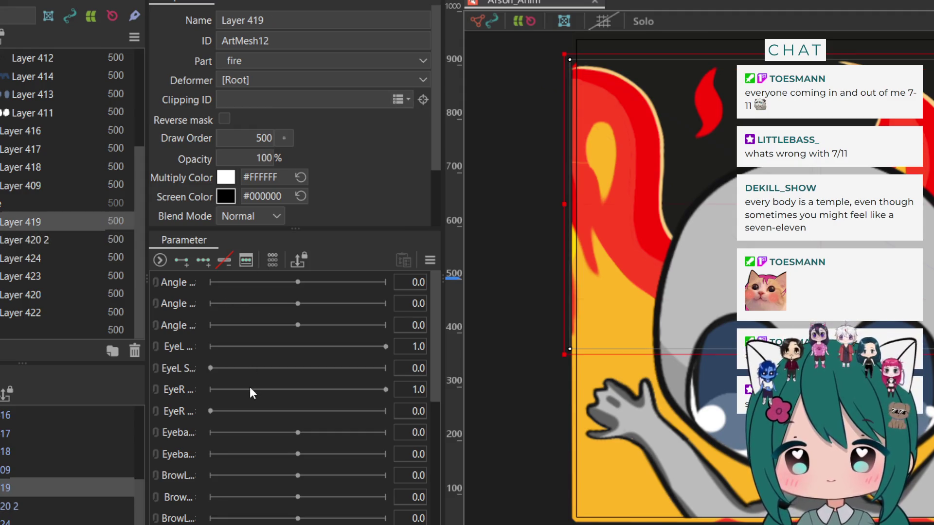
{"action": "type", "text": "ArtMesh17"}
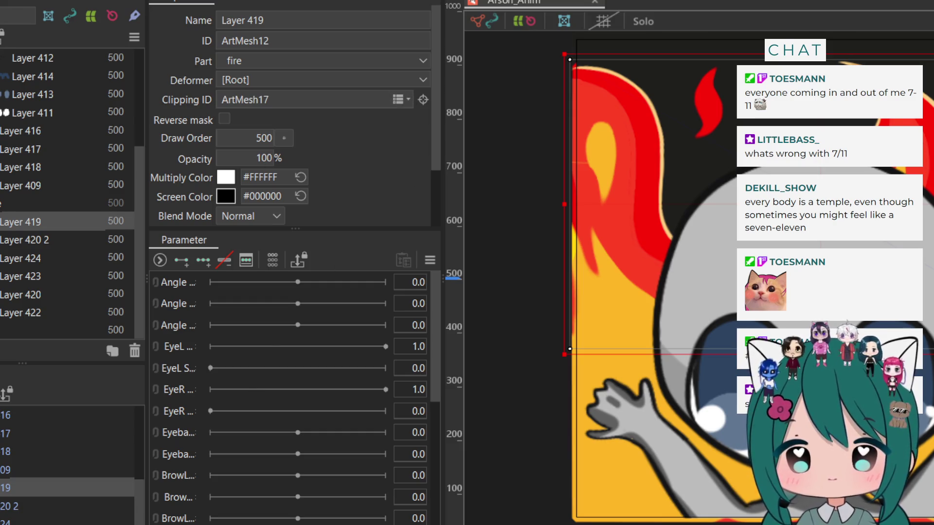
{"action": "scroll", "coordinate": [68, 195], "scroll_direction": "up", "scroll_amount": 2}
{"action": "left_click", "coordinate": [14, 252]}
{"action": "left_click", "coordinate": [15, 232]}
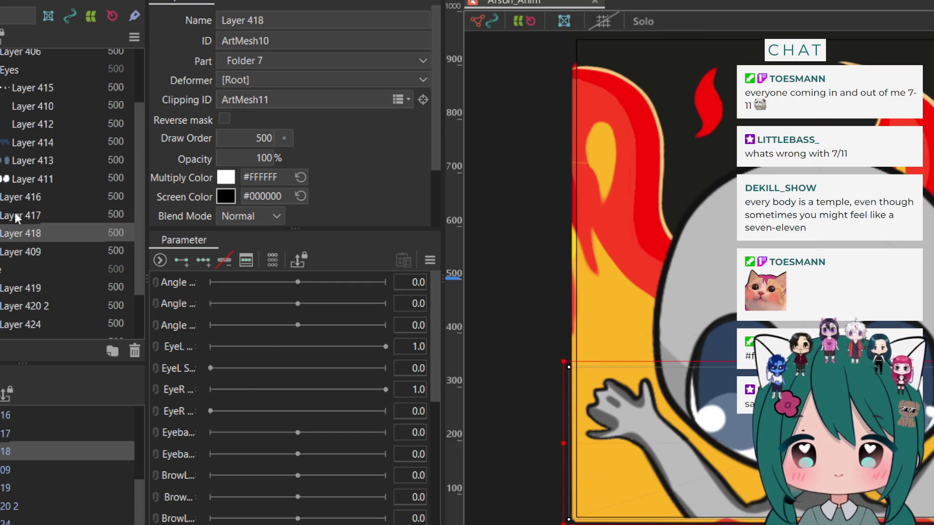
{"action": "left_click", "coordinate": [15, 214]}
{"action": "left_click", "coordinate": [22, 195]}
{"action": "scroll", "coordinate": [692, 190], "scroll_direction": "down", "scroll_amount": 3}
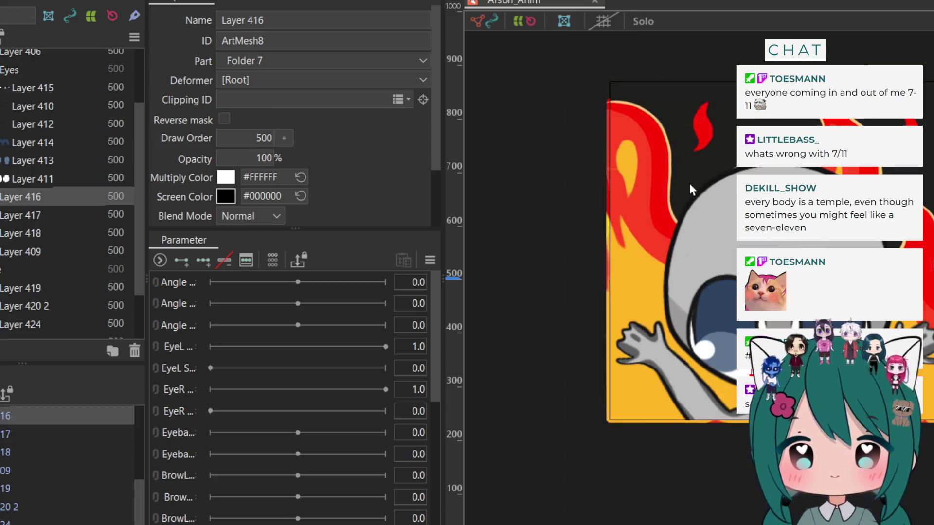
{"action": "left_click", "coordinate": [45, 176]}
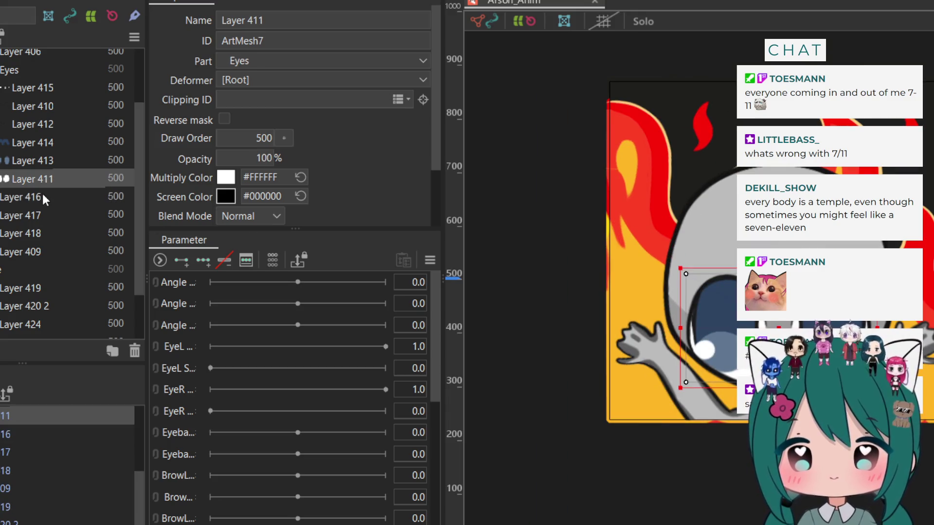
{"action": "left_click", "coordinate": [42, 195]}
{"action": "left_click", "coordinate": [42, 217]}
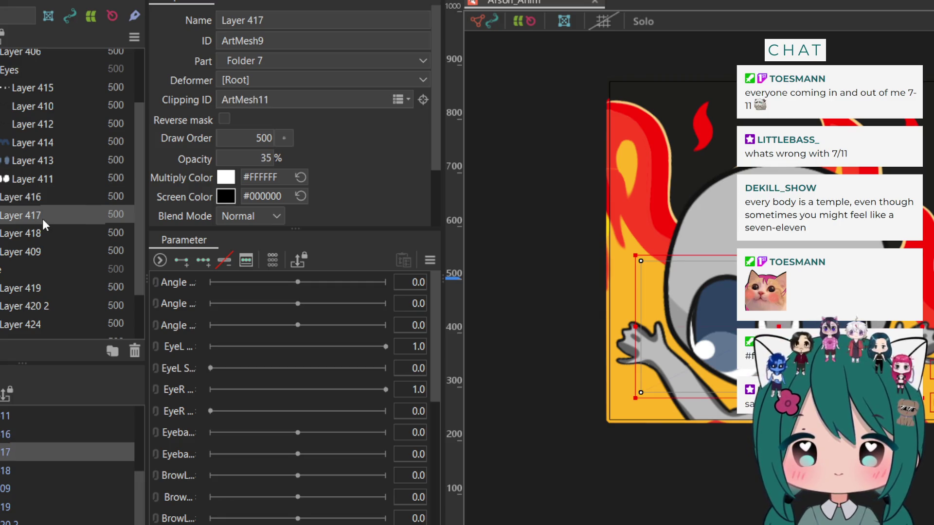
{"action": "left_click", "coordinate": [20, 178]}
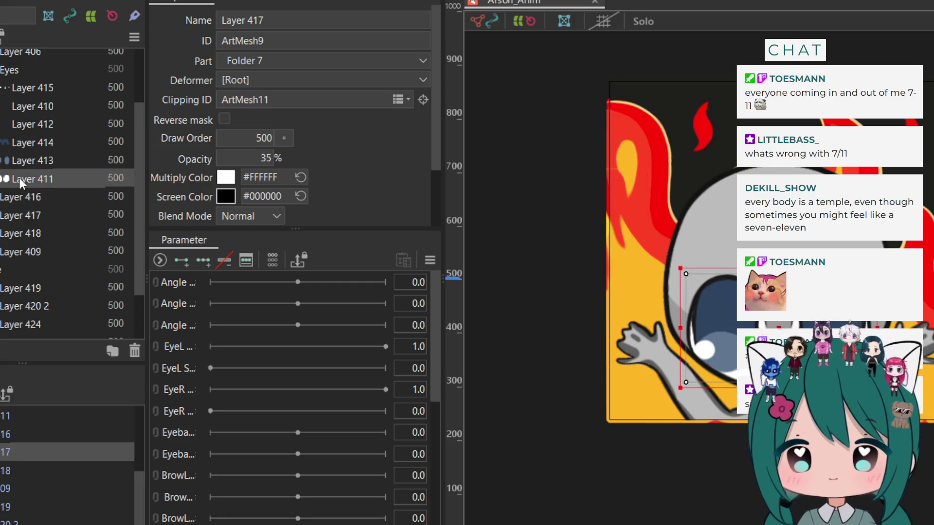
{"action": "left_click", "coordinate": [23, 156]}
{"action": "scroll", "coordinate": [19, 146], "scroll_direction": "up", "scroll_amount": 3}
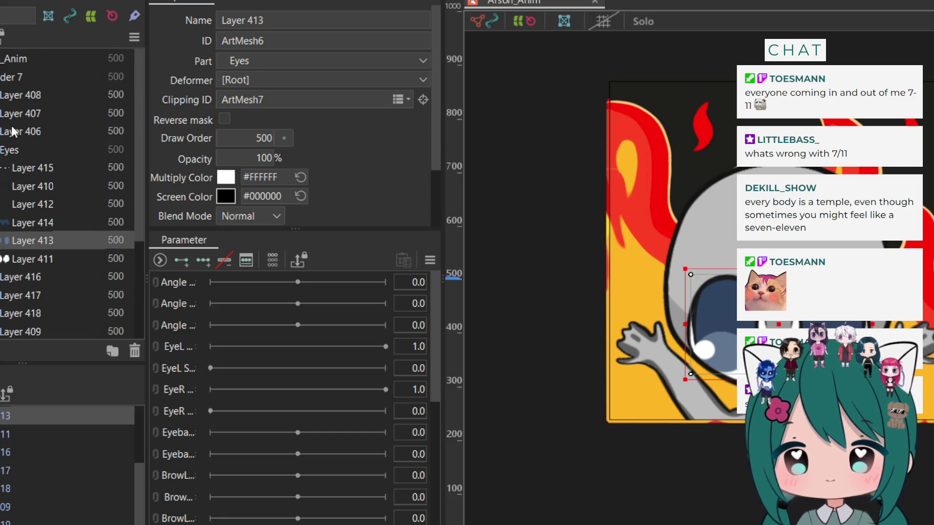
{"action": "left_click", "coordinate": [17, 131]}
{"action": "left_click", "coordinate": [13, 117]}
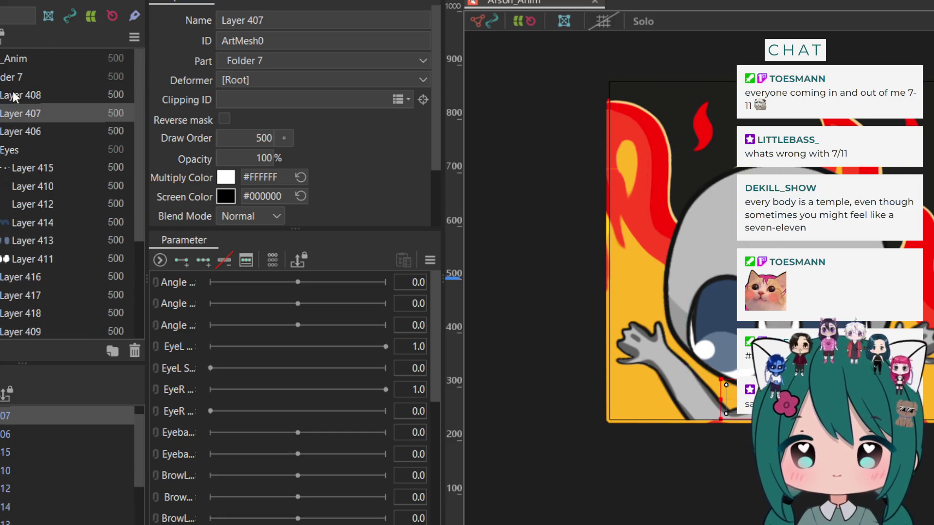
{"action": "left_click", "coordinate": [15, 96]}
{"action": "left_click", "coordinate": [16, 117]}
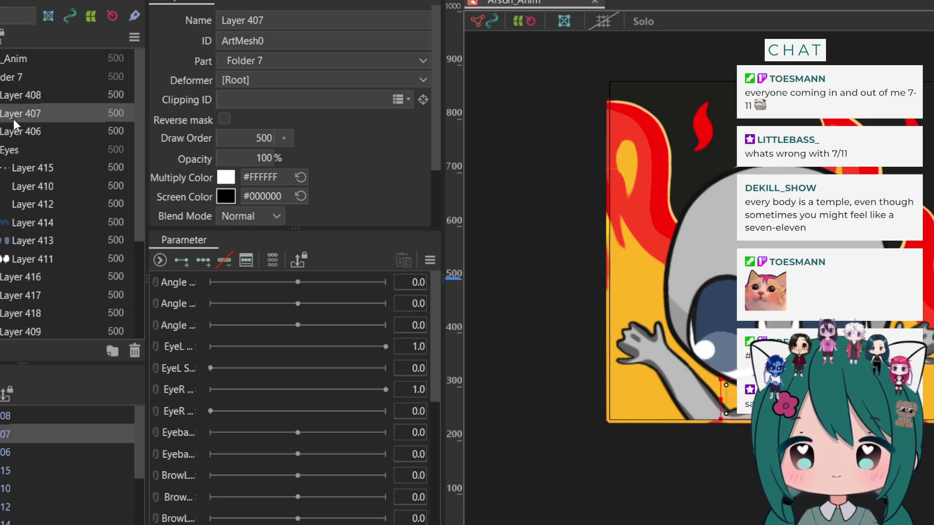
{"action": "left_click", "coordinate": [404, 100]}
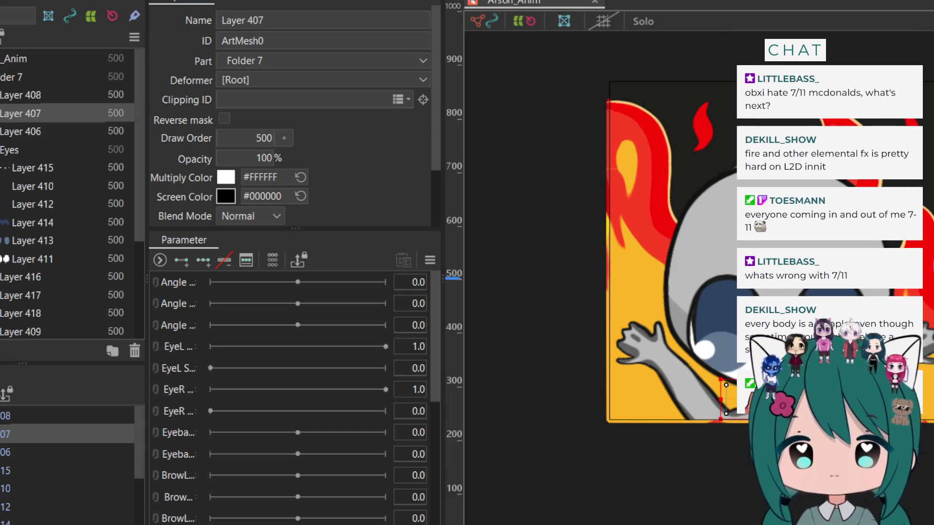
{"action": "left_click", "coordinate": [1, 97]}
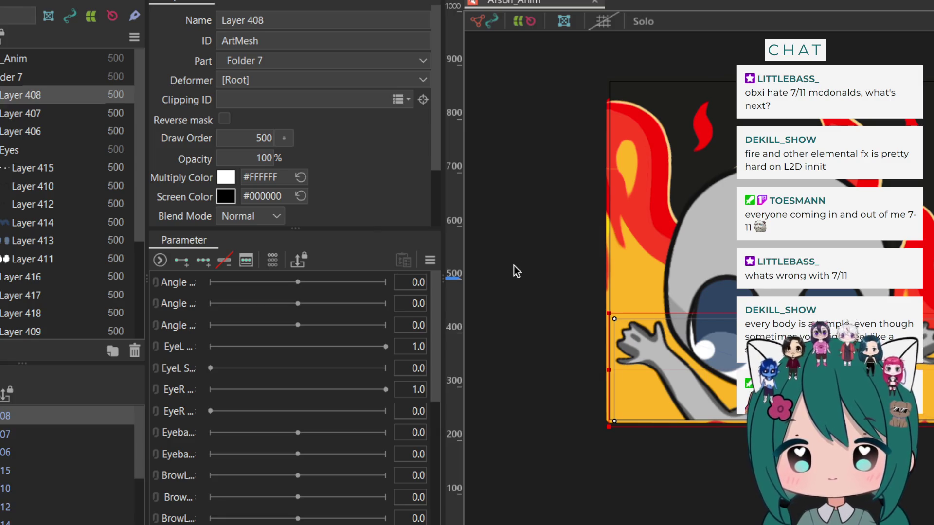
{"action": "left_click_drag", "start_coordinate": [551, 75], "coordinate": [729, 438]}
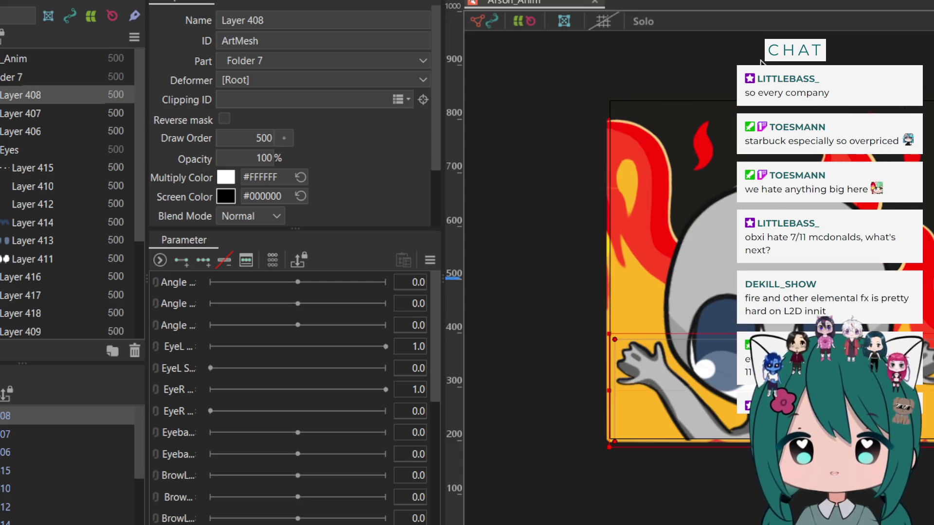
Move the Parts list and Inspector splitters left so the canvas gets more width
{"action": "scroll", "coordinate": [761, 62], "scroll_direction": "down", "scroll_amount": 3}
{"action": "scroll", "coordinate": [762, 63], "scroll_direction": "up", "scroll_amount": 2}
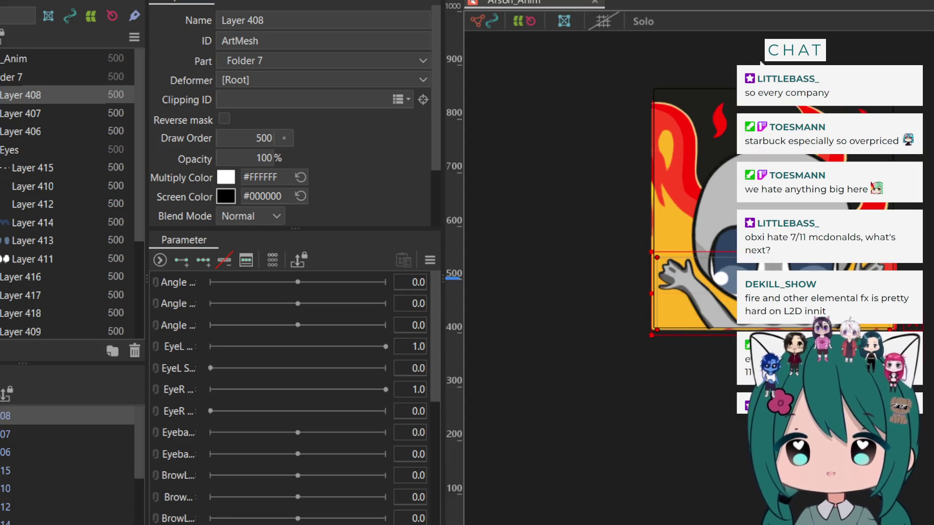
{"action": "scroll", "coordinate": [762, 62], "scroll_direction": "up", "scroll_amount": 2}
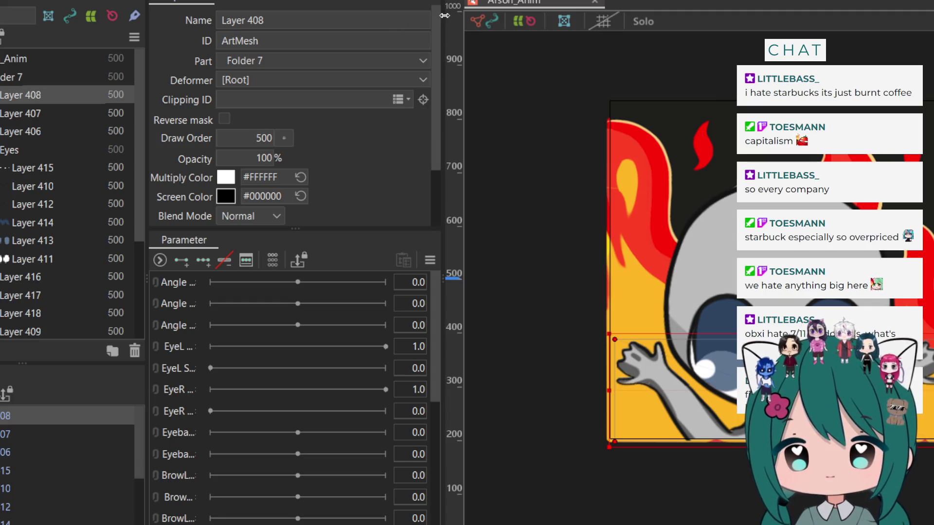
{"action": "left_click_drag", "start_coordinate": [444, 15], "coordinate": [422, 26]}
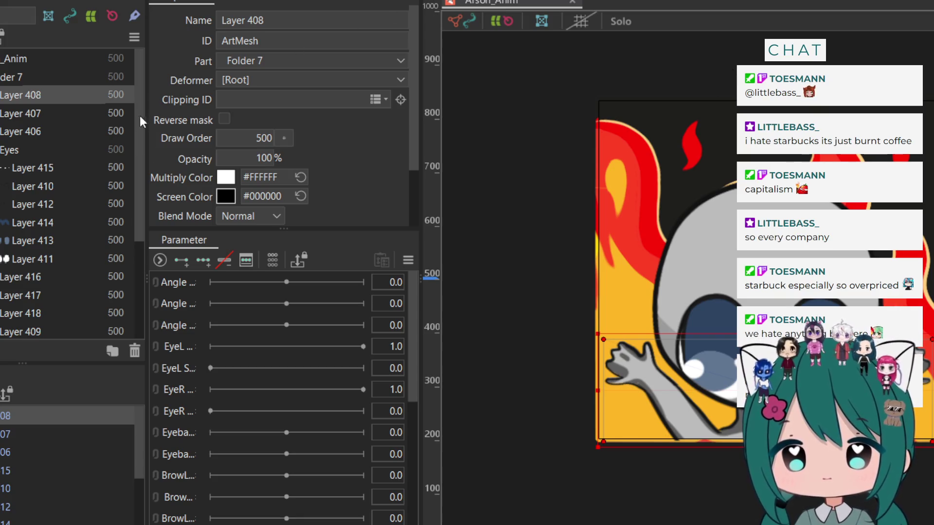
{"action": "left_click_drag", "start_coordinate": [141, 122], "coordinate": [130, 123]}
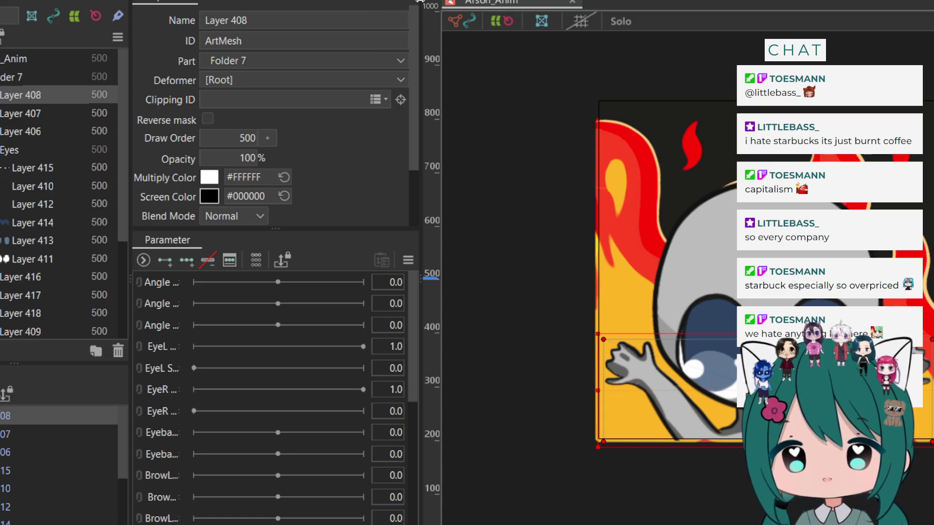
{"action": "left_click_drag", "start_coordinate": [419, 1], "coordinate": [417, 6]}
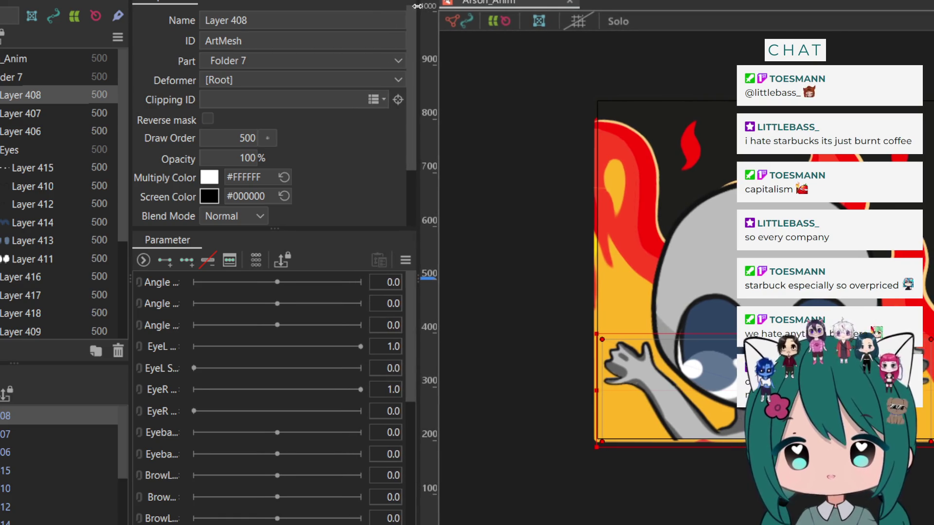
{"action": "scroll", "coordinate": [19, 158], "scroll_direction": "down", "scroll_amount": 3}
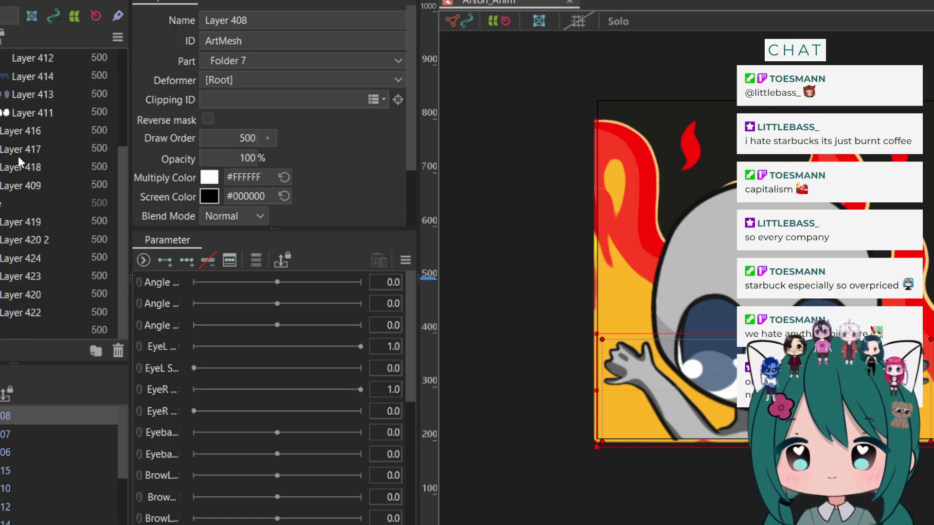
{"action": "scroll", "coordinate": [19, 157], "scroll_direction": "up", "scroll_amount": 3}
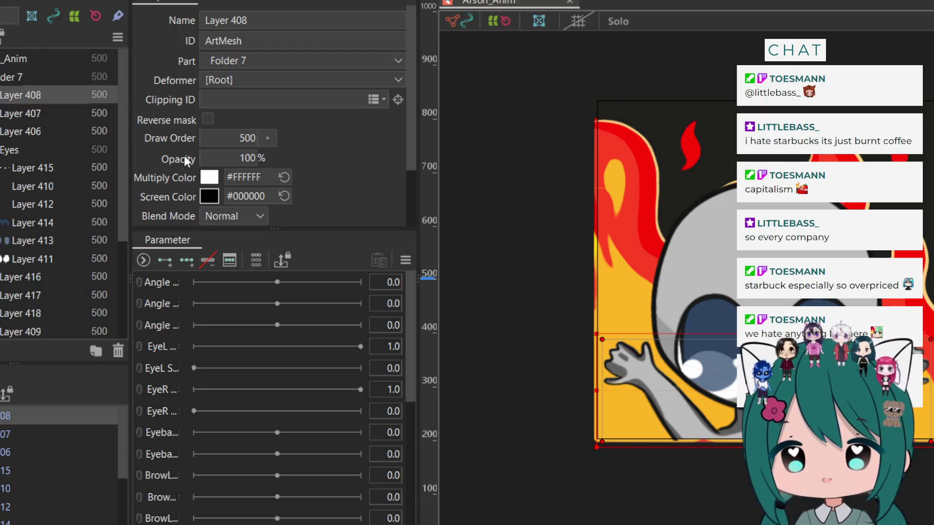
{"action": "scroll", "coordinate": [339, 153], "scroll_direction": "down", "scroll_amount": 2}
{"action": "scroll", "coordinate": [339, 154], "scroll_direction": "up", "scroll_amount": 2}
{"action": "scroll", "coordinate": [339, 153], "scroll_direction": "down", "scroll_amount": 2}
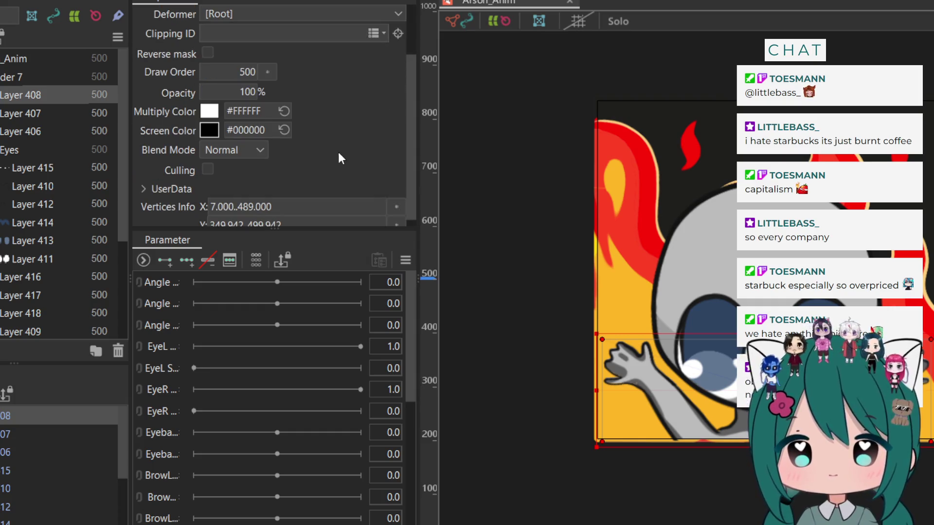
{"action": "scroll", "coordinate": [340, 123], "scroll_direction": "up", "scroll_amount": 2}
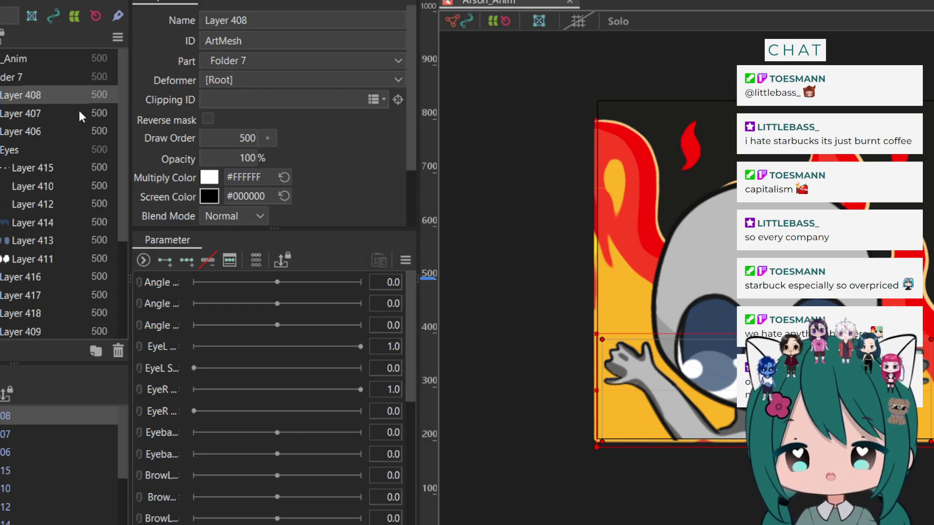
{"action": "scroll", "coordinate": [79, 110], "scroll_direction": "down", "scroll_amount": 3}
{"action": "scroll", "coordinate": [79, 110], "scroll_direction": "up", "scroll_amount": 3}
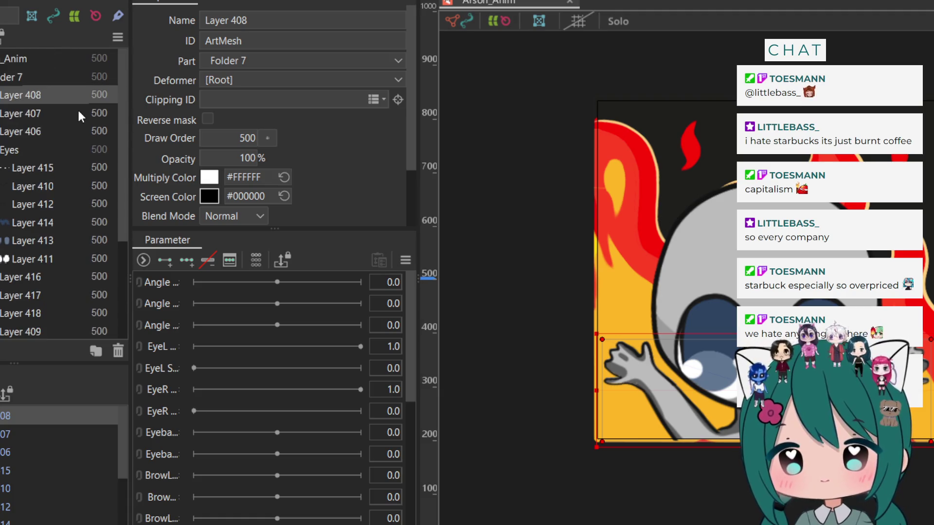
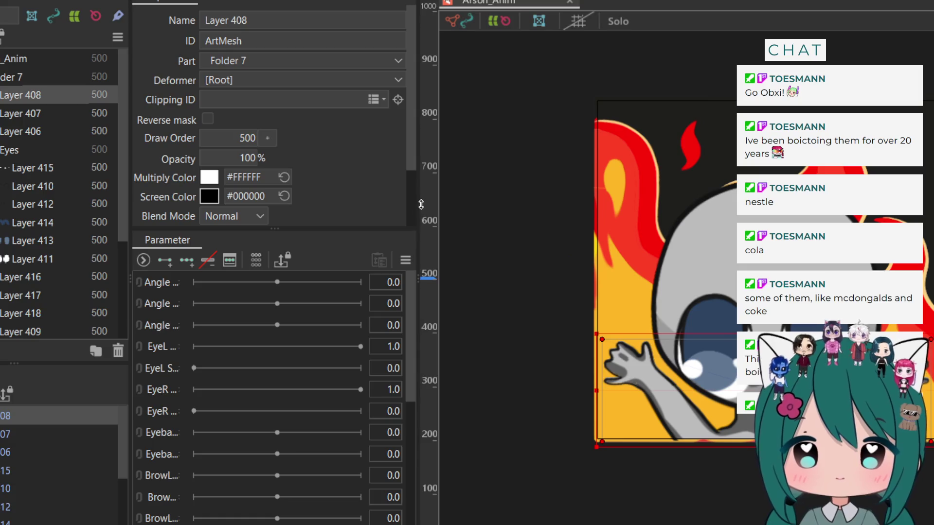
Narrow the Inspector panel to widen the canvas and re-zoom to frame the flaming Arson_Anim character
{"action": "left_click_drag", "start_coordinate": [413, 199], "coordinate": [374, 199]}
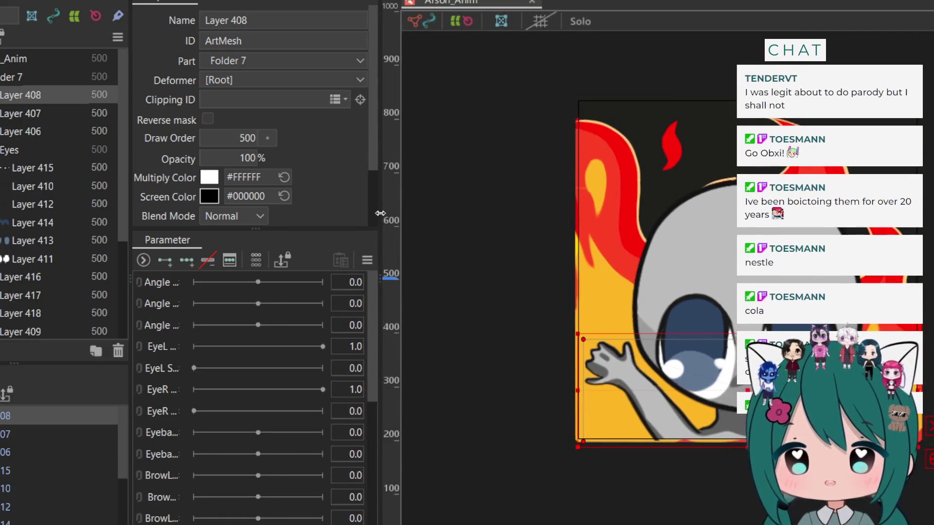
{"action": "scroll", "coordinate": [658, 268], "scroll_direction": "up", "scroll_amount": 2}
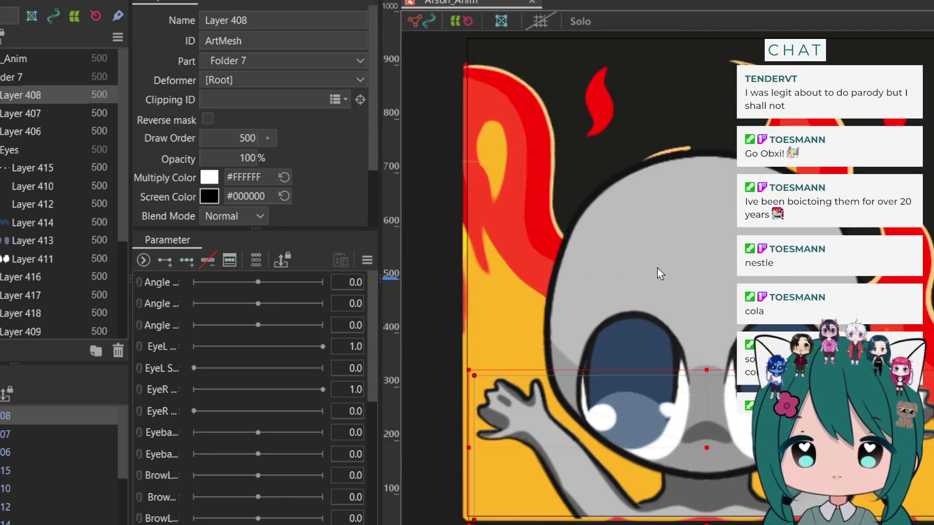
{"action": "scroll", "coordinate": [657, 269], "scroll_direction": "down", "scroll_amount": 1}
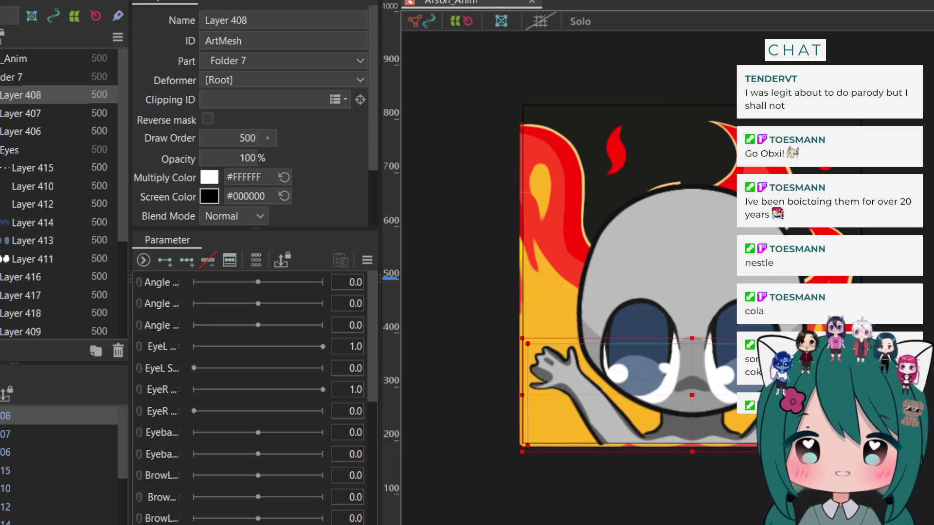
{"action": "scroll", "coordinate": [640, 93], "scroll_direction": "down", "scroll_amount": 2}
{"action": "scroll", "coordinate": [640, 93], "scroll_direction": "up", "scroll_amount": 1}
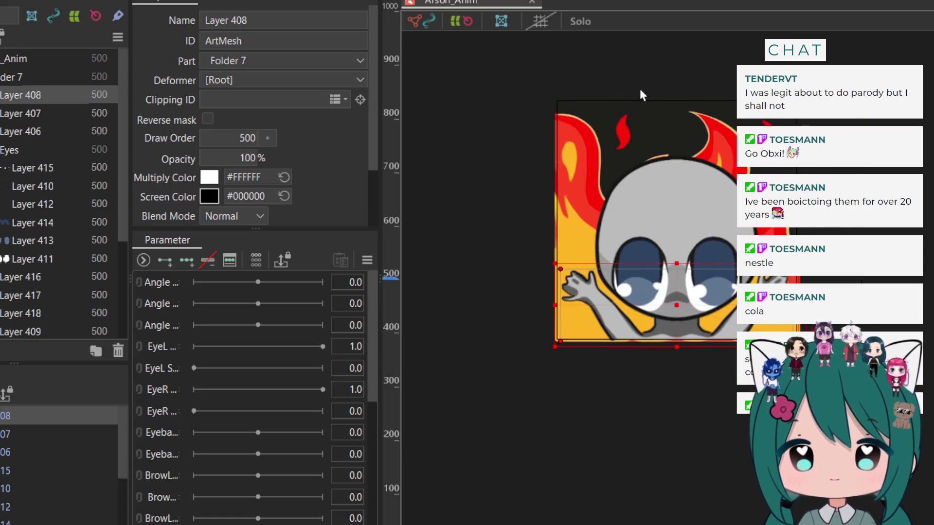
{"action": "scroll", "coordinate": [640, 94], "scroll_direction": "up", "scroll_amount": 2}
{"action": "scroll", "coordinate": [640, 94], "scroll_direction": "down", "scroll_amount": 1}
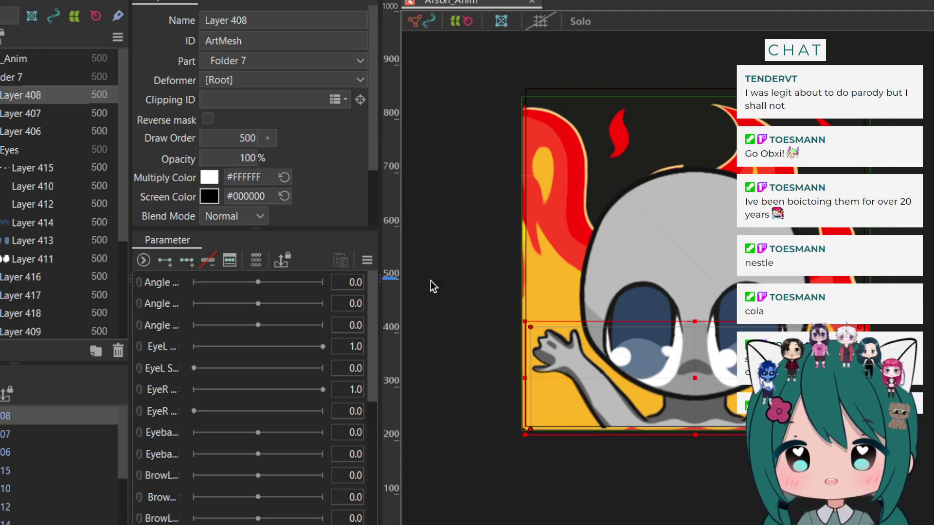
Check the meshes of eye Layers 415, 410, 412 and 414 by selecting each
{"action": "left_click", "coordinate": [41, 169]}
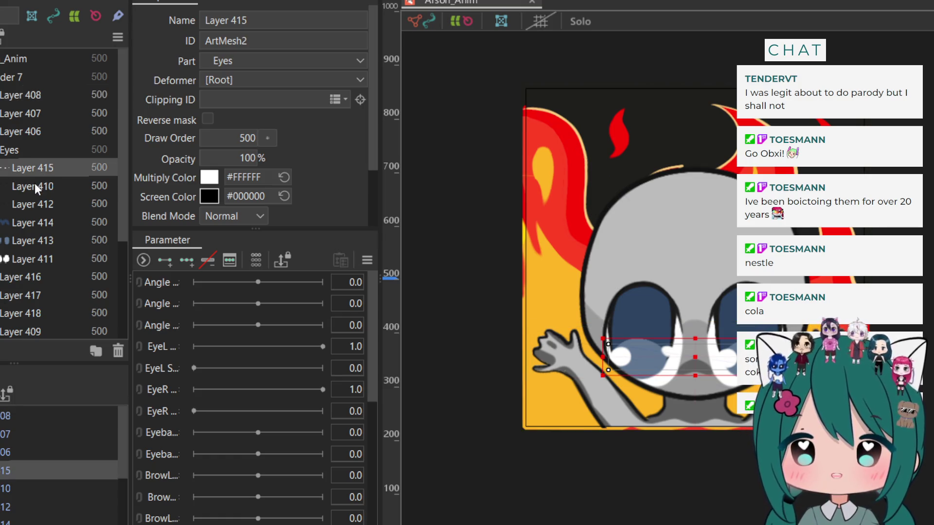
{"action": "left_click_drag", "start_coordinate": [35, 184], "coordinate": [23, 259]}
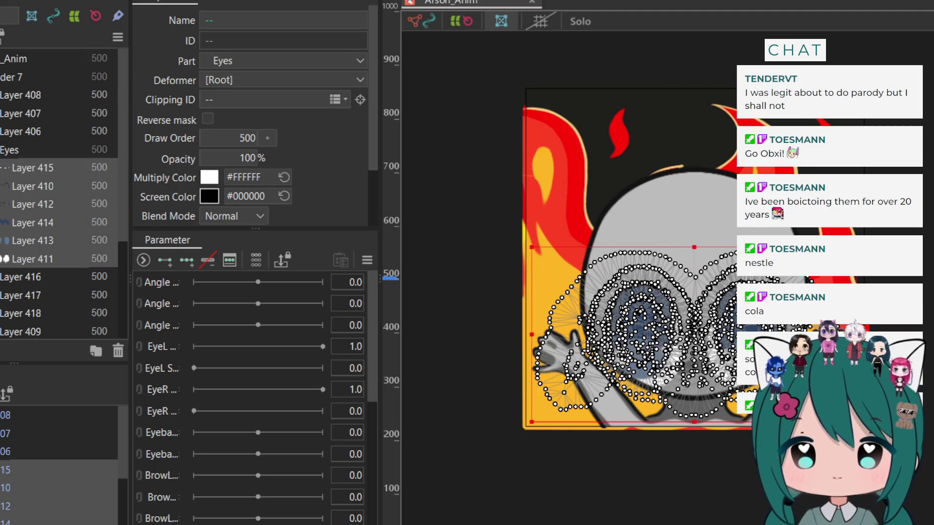
{"action": "left_click", "coordinate": [32, 167]}
{"action": "left_click", "coordinate": [13, 186]}
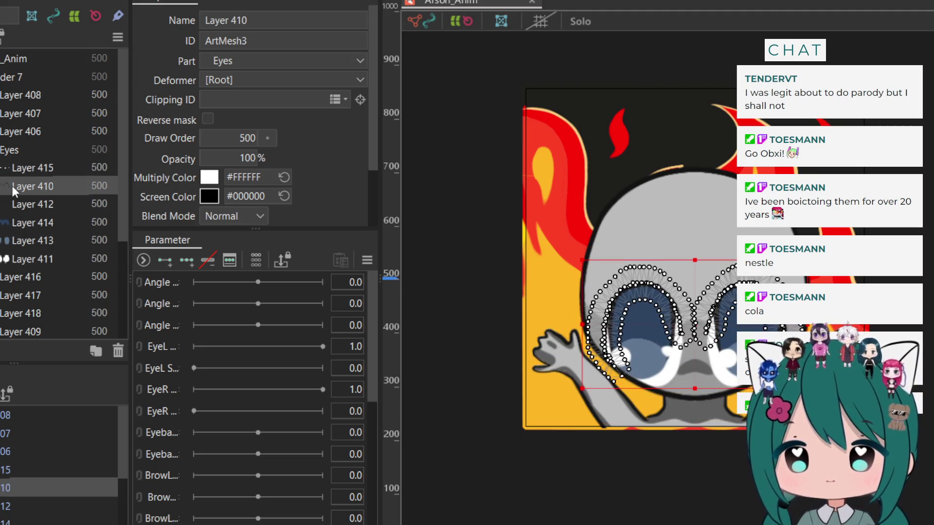
{"action": "left_click", "coordinate": [14, 208]}
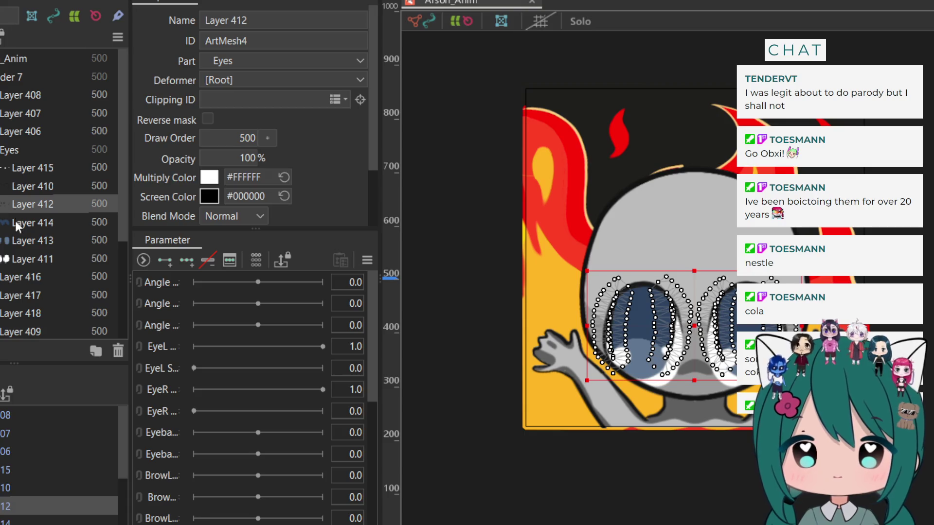
{"action": "left_click", "coordinate": [15, 222]}
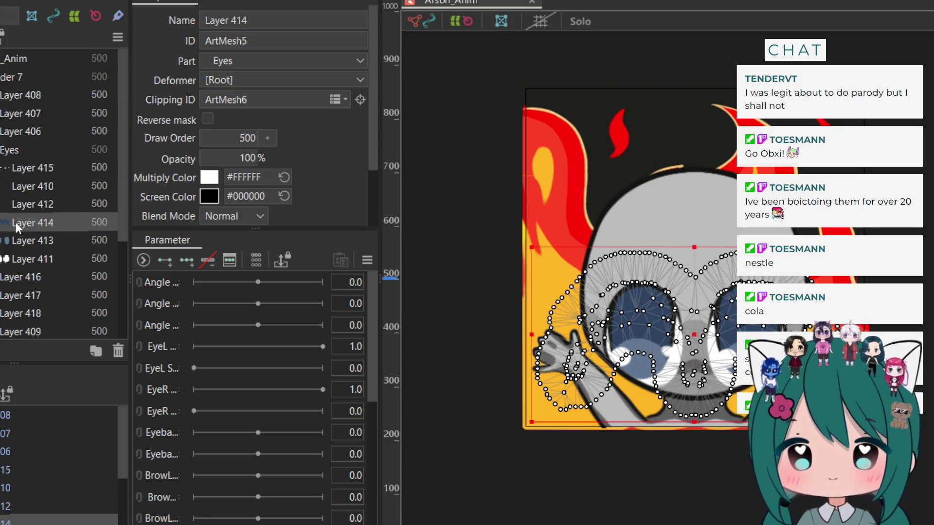
Multi-select eye Layers 415, 410, 412, 414, 413 and 411 together
{"action": "left_click", "coordinate": [31, 169]}
{"action": "left_click", "coordinate": [27, 190], "text": "ctrl"}
{"action": "left_click", "coordinate": [26, 204], "text": "ctrl"}
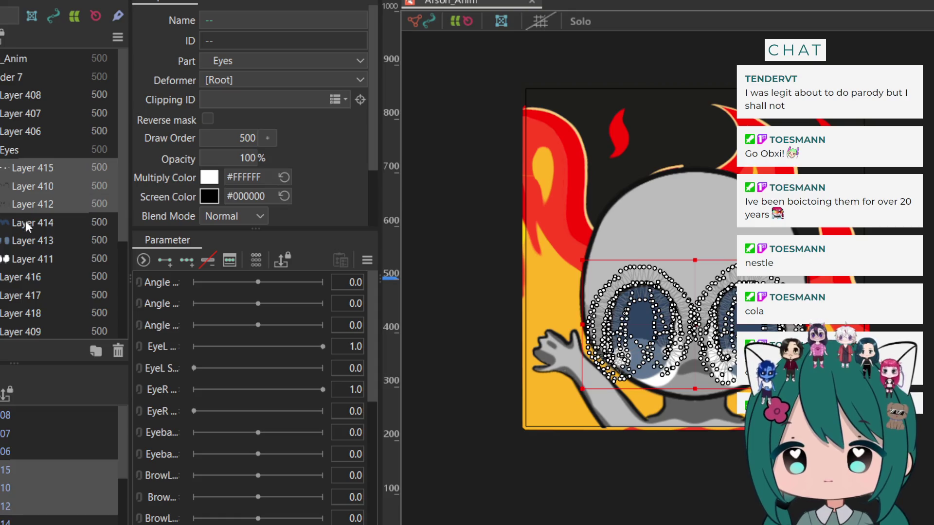
{"action": "left_click", "coordinate": [26, 223], "text": "ctrl"}
{"action": "left_click", "coordinate": [22, 240], "text": "ctrl"}
{"action": "left_click", "coordinate": [16, 258], "text": "ctrl"}
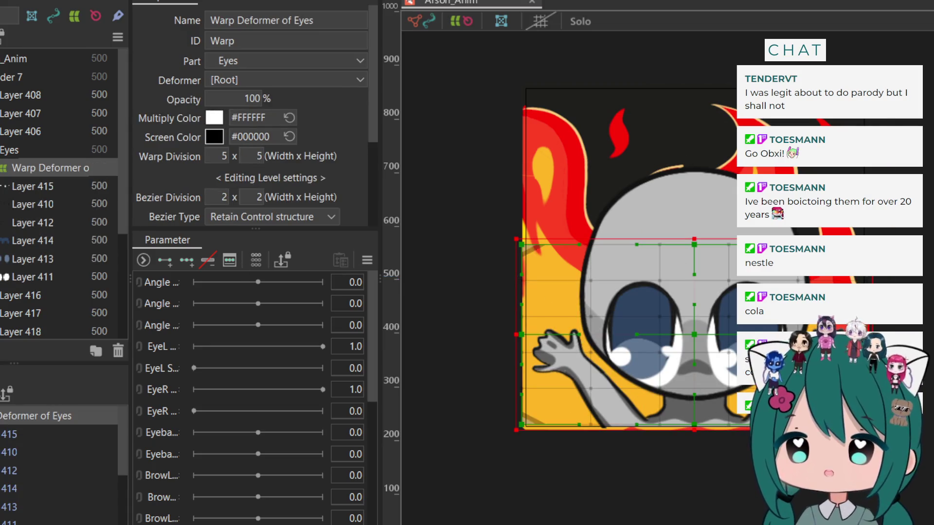
{"action": "scroll", "coordinate": [17, 323], "scroll_direction": "down", "scroll_amount": 3}
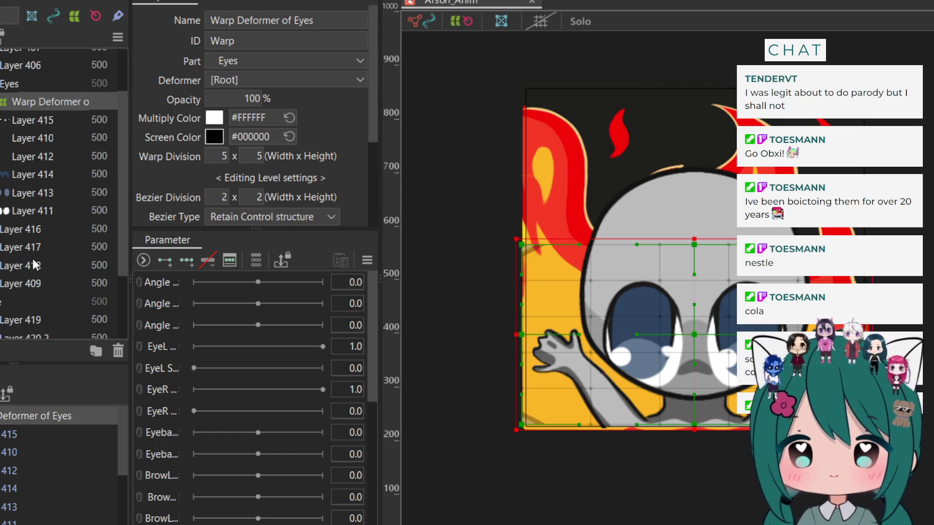
{"action": "left_click", "coordinate": [28, 227]}
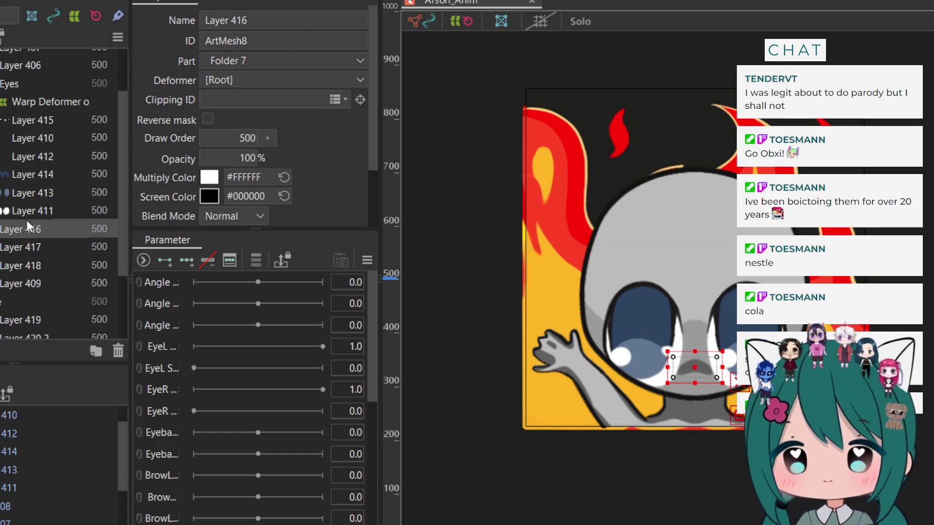
{"action": "left_click", "coordinate": [25, 248]}
{"action": "left_click", "coordinate": [24, 265]}
{"action": "left_click", "coordinate": [20, 282]}
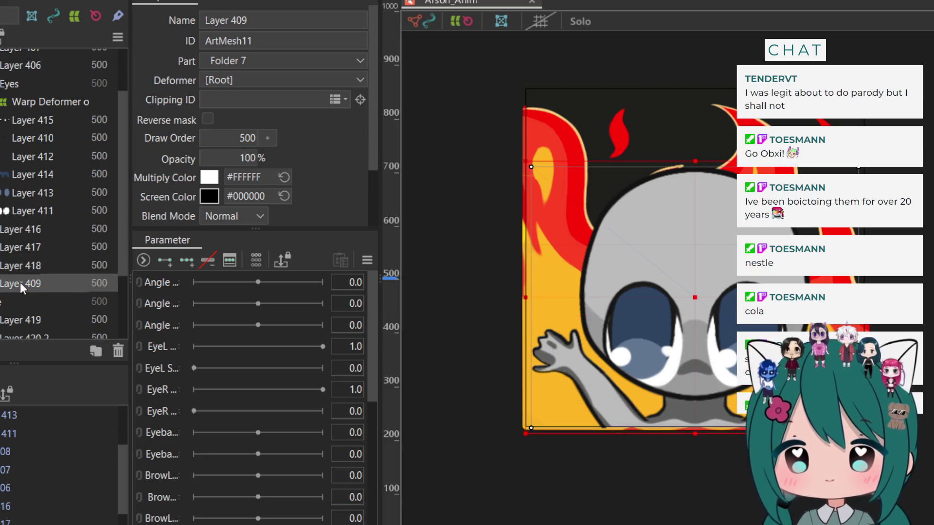
{"action": "left_click", "coordinate": [19, 226]}
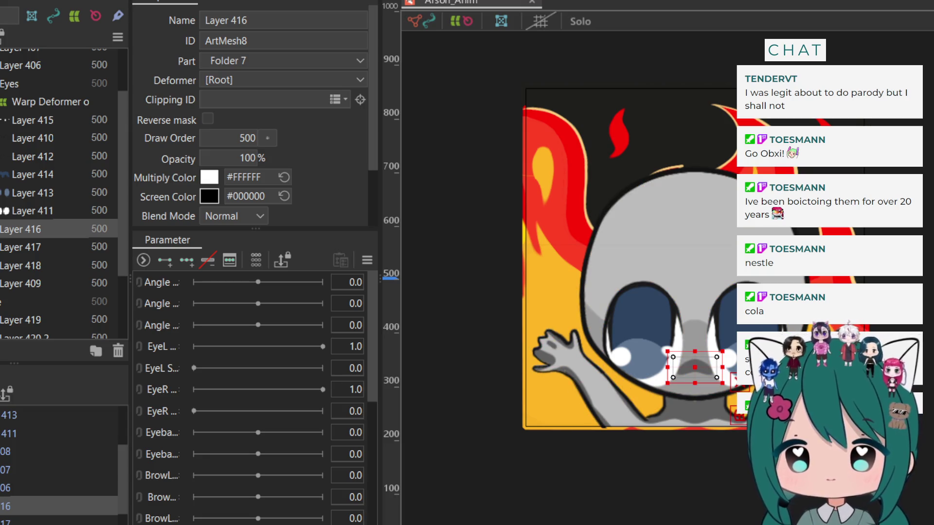
{"action": "scroll", "coordinate": [58, 194], "scroll_direction": "up", "scroll_amount": 3}
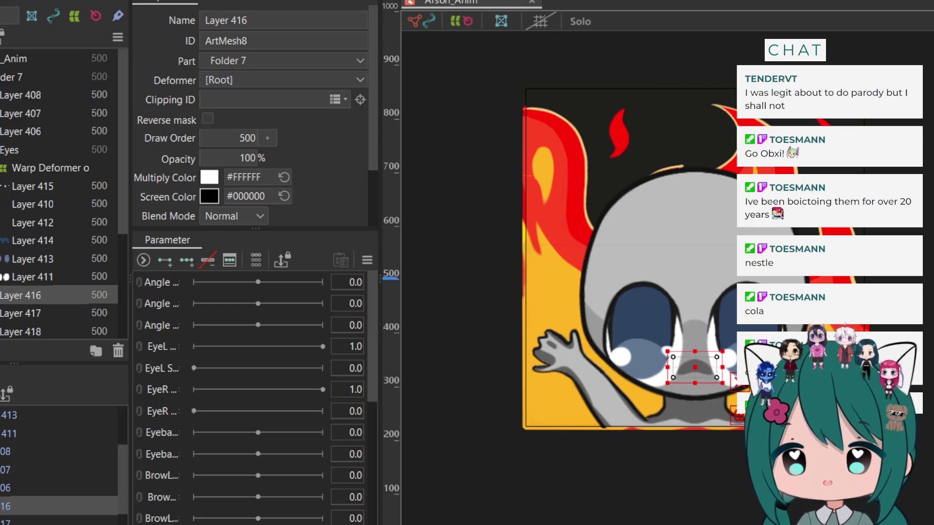
{"action": "scroll", "coordinate": [11, 189], "scroll_direction": "down", "scroll_amount": 7}
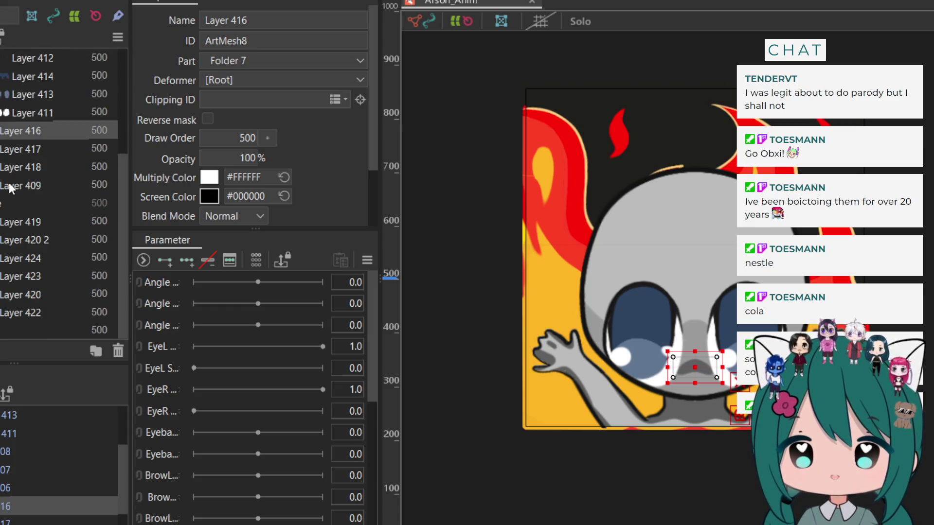
{"action": "scroll", "coordinate": [10, 189], "scroll_direction": "up", "scroll_amount": 3}
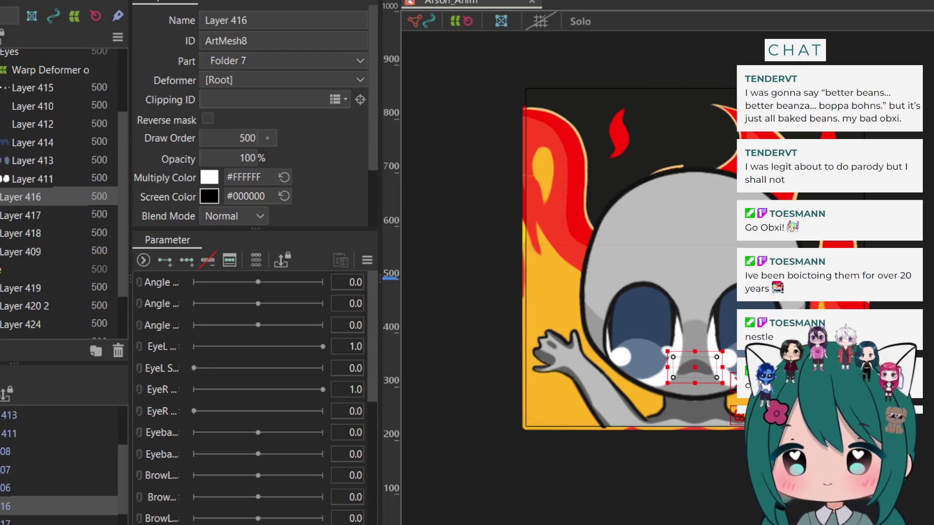
{"action": "scroll", "coordinate": [59, 194], "scroll_direction": "up", "scroll_amount": 3}
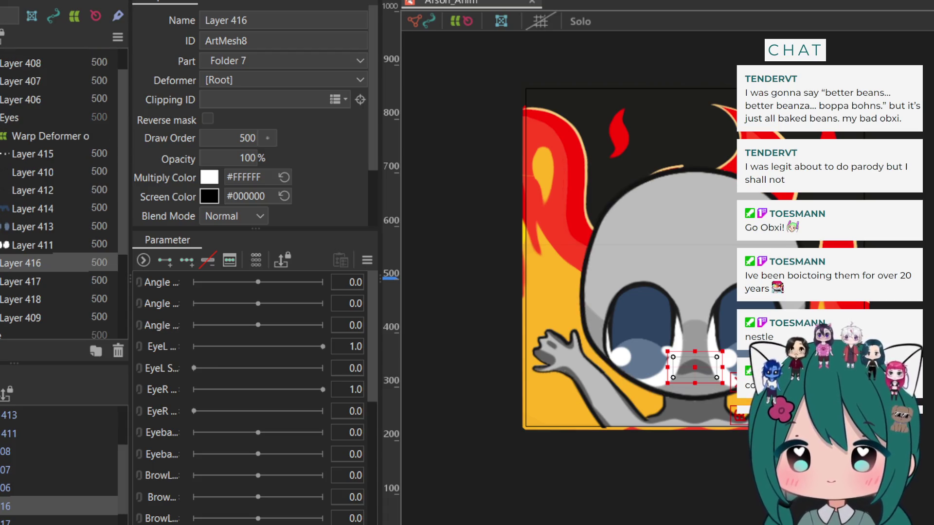
{"action": "left_click", "coordinate": [21, 100]}
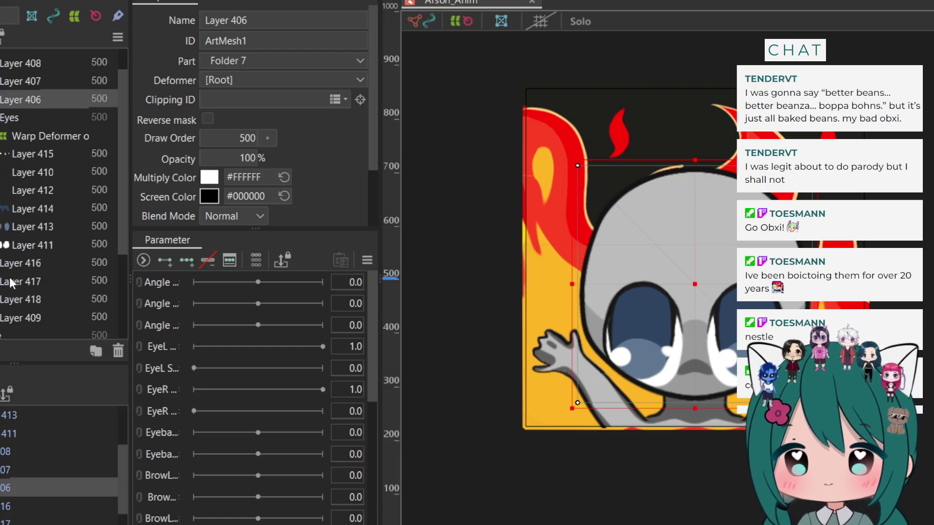
Collapse the Eyes part and move it below Layer 416 in Folder 7
{"action": "left_click", "coordinate": [3, 120]}
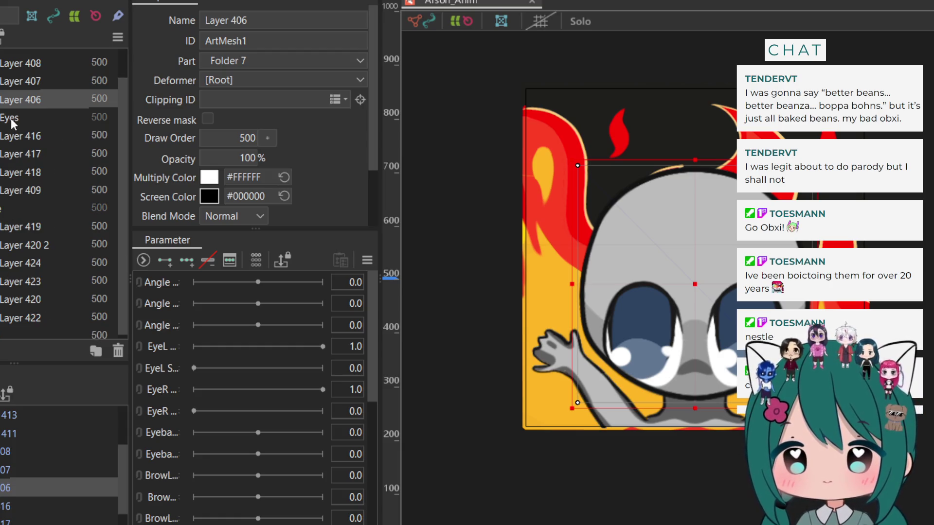
{"action": "left_click", "coordinate": [10, 118]}
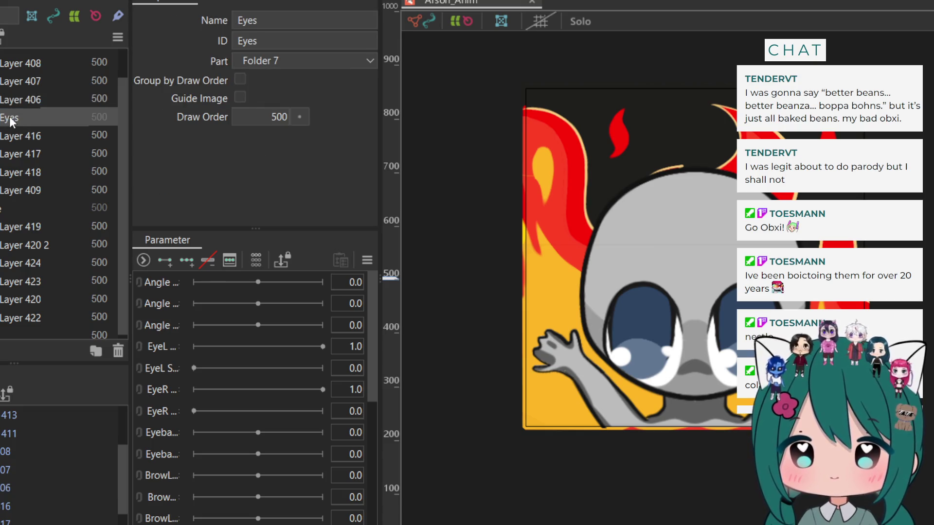
{"action": "mouse_move", "coordinate": [11, 120]}
{"action": "left_mouse_down"}
{"action": "mouse_move", "coordinate": [9, 170]}
{"action": "mouse_move", "coordinate": [17, 92]}
{"action": "left_mouse_up"}
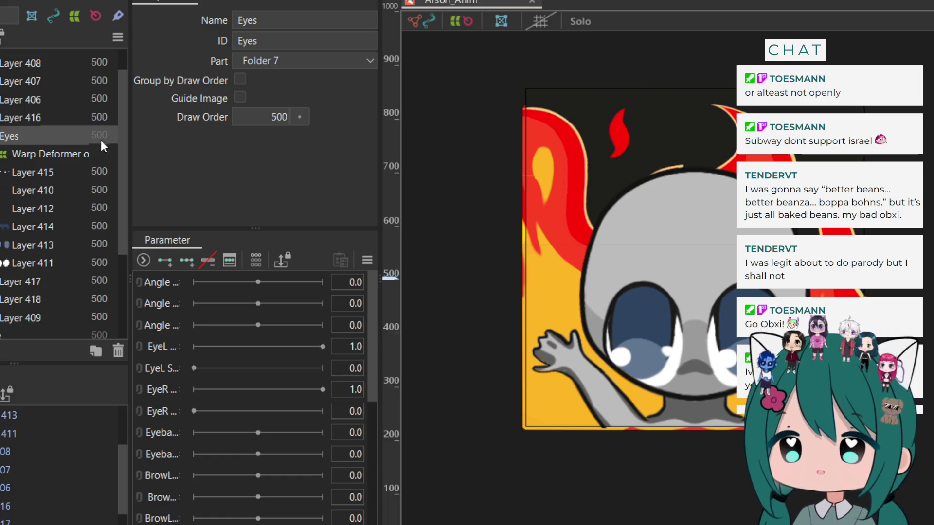
{"action": "scroll", "coordinate": [74, 153], "scroll_direction": "up", "scroll_amount": 1}
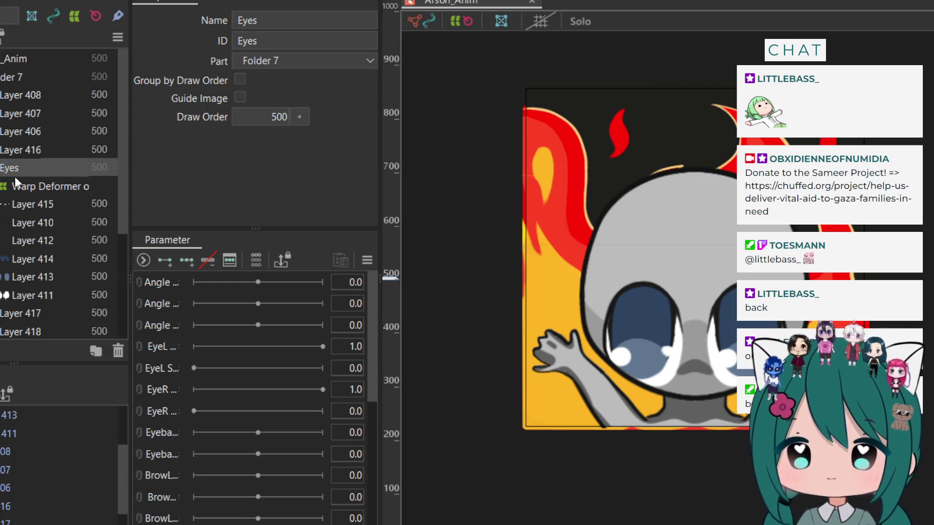
{"action": "scroll", "coordinate": [4, 214], "scroll_direction": "down", "scroll_amount": 3}
{"action": "scroll", "coordinate": [5, 218], "scroll_direction": "up", "scroll_amount": 3}
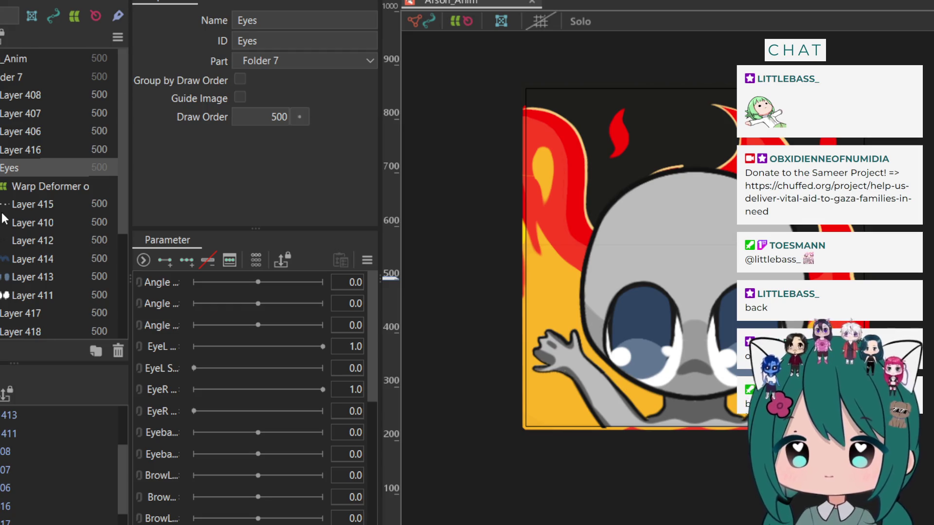
{"action": "scroll", "coordinate": [3, 217], "scroll_direction": "down", "scroll_amount": 3}
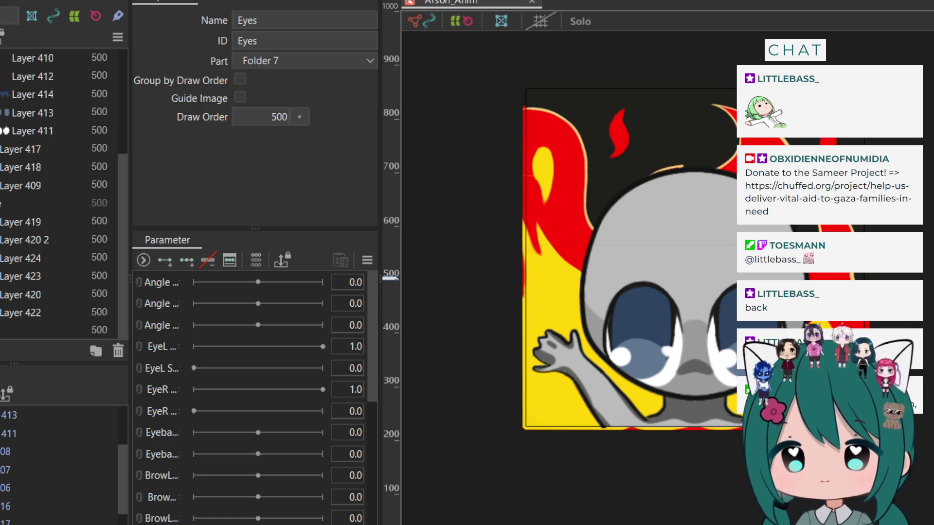
{"action": "scroll", "coordinate": [58, 195], "scroll_direction": "up", "scroll_amount": 3}
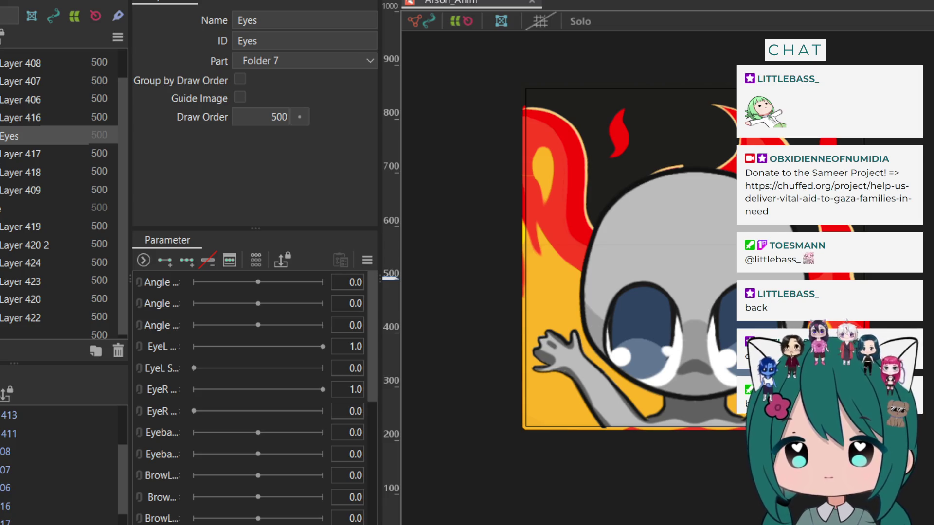
{"action": "left_click", "coordinate": [2, 154]}
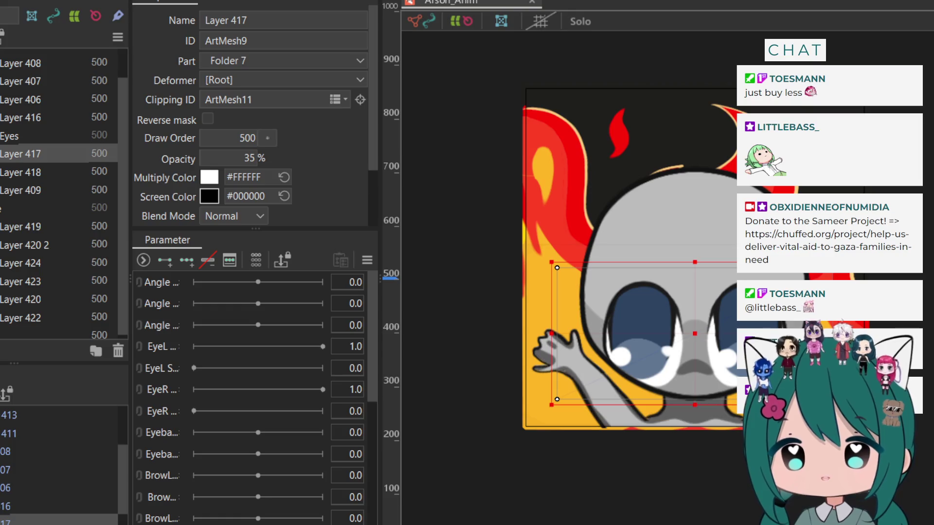
{"action": "scroll", "coordinate": [59, 195], "scroll_direction": "up", "scroll_amount": 2}
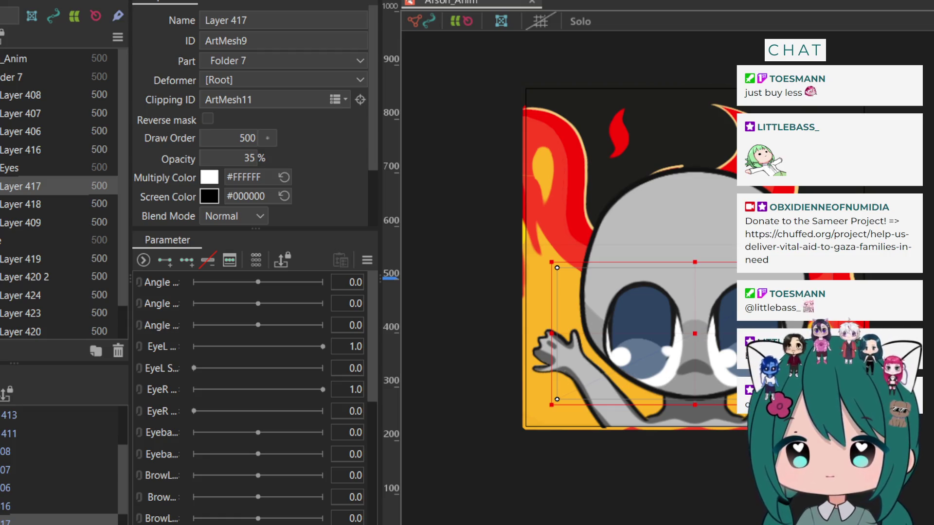
{"action": "left_click", "coordinate": [19, 95]}
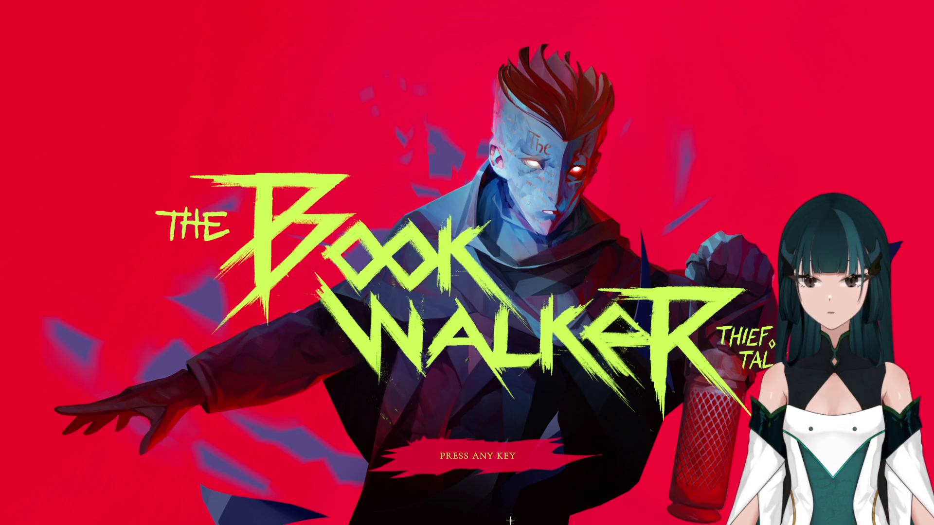
Skip the title screen and continue the saved game
{"action": "left_click", "coordinate": [510, 521]}
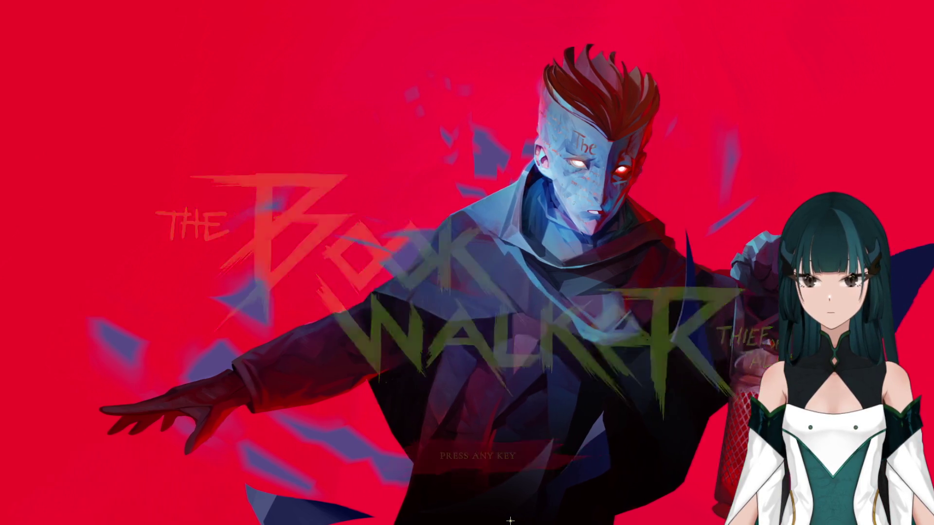
{"action": "left_click", "coordinate": [104, 165]}
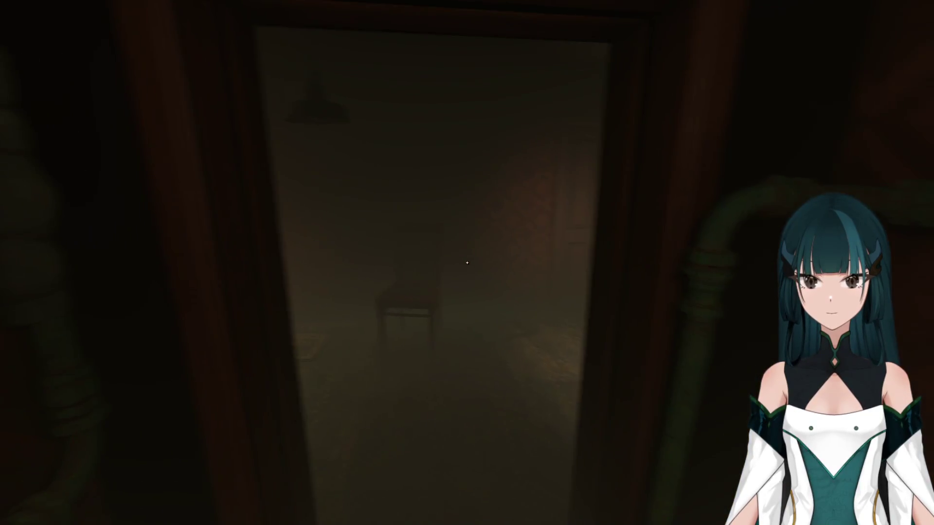
Walk through the doorway, past the window, into the room with the bed
{"action": "key", "text": "w"}
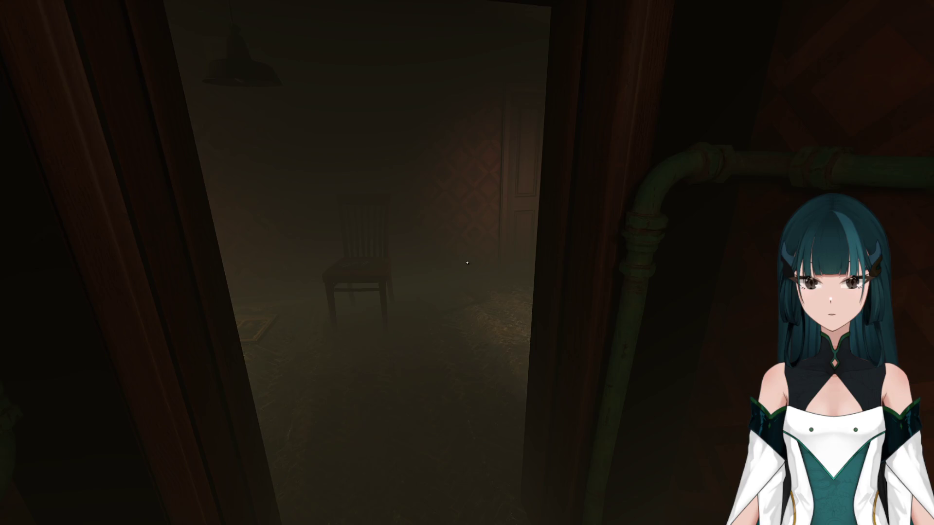
{"action": "key", "text": "w"}
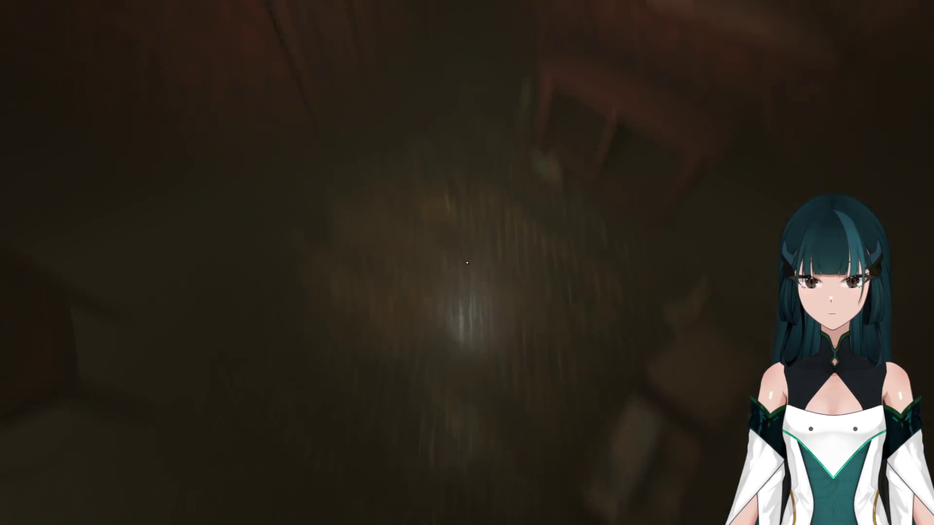
{"action": "key", "text": "w"}
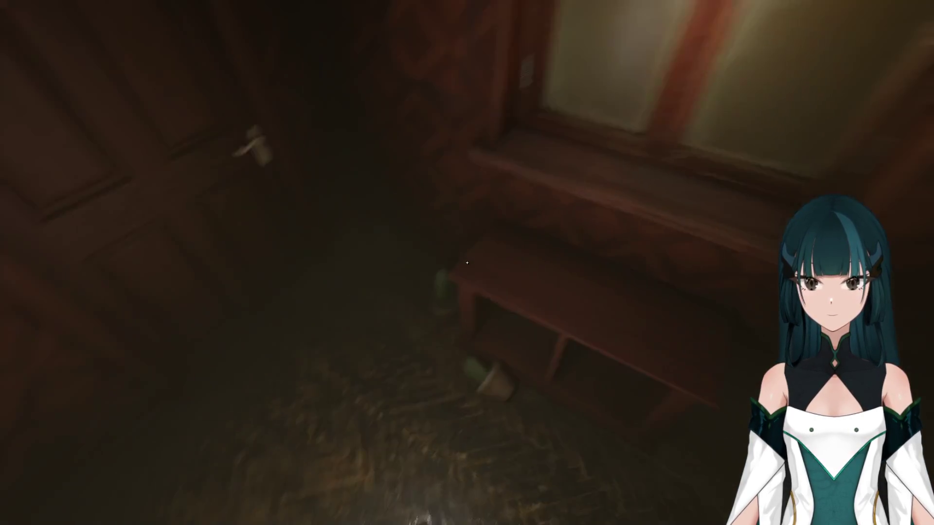
{"action": "key", "text": "w"}
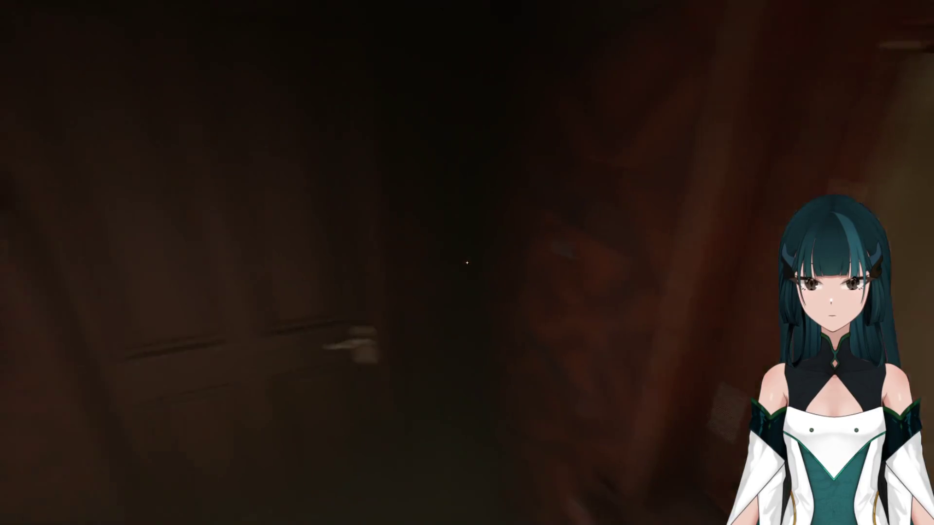
{"action": "key", "text": "w"}
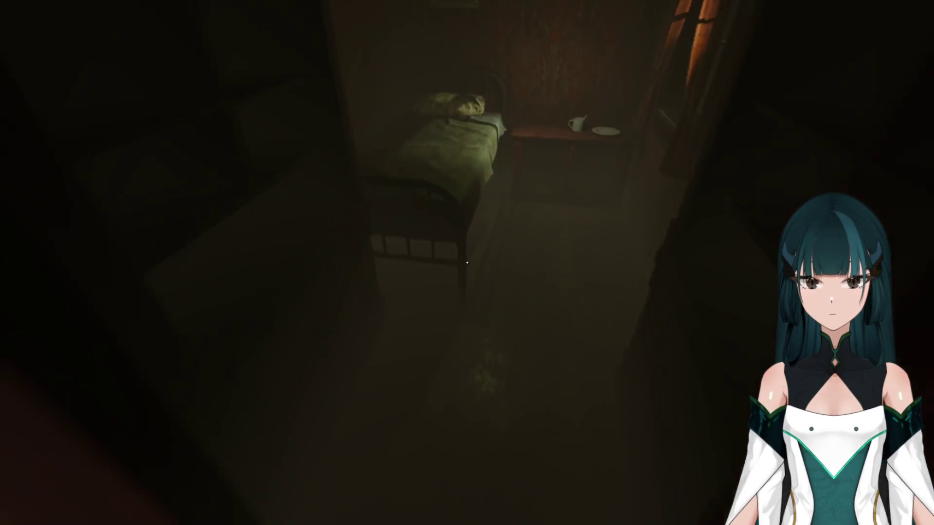
Inspect the cup and plate on the bedside table, then try to go to bed
{"action": "key", "text": "w"}
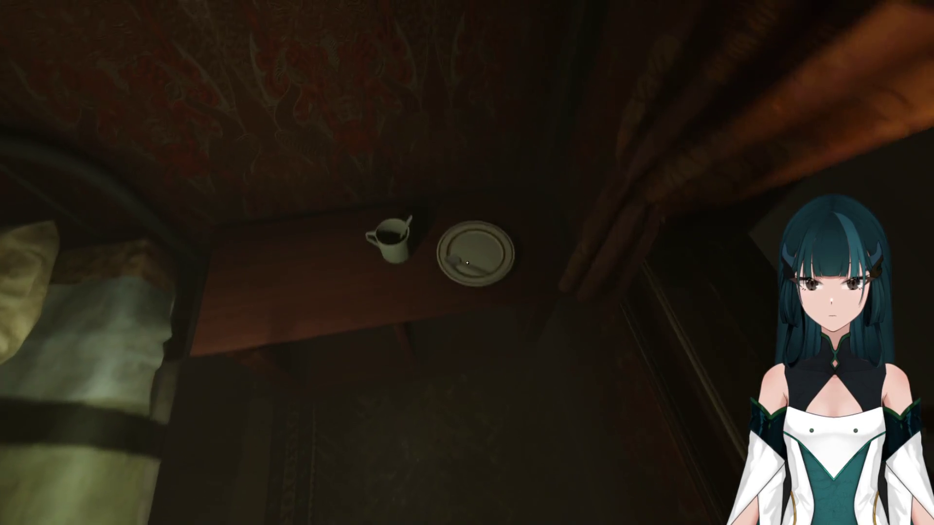
{"action": "key", "text": "w"}
{"action": "key", "text": "s"}
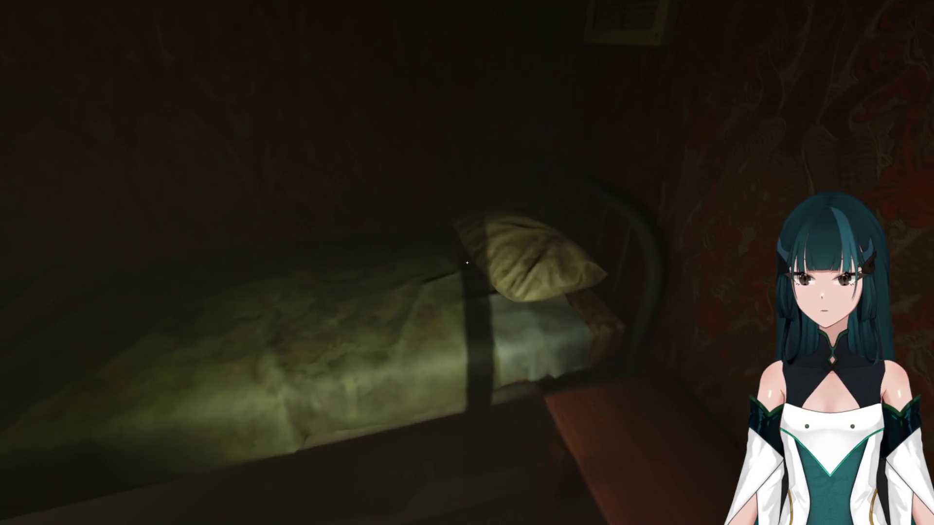
{"action": "left_click", "coordinate": [467, 263]}
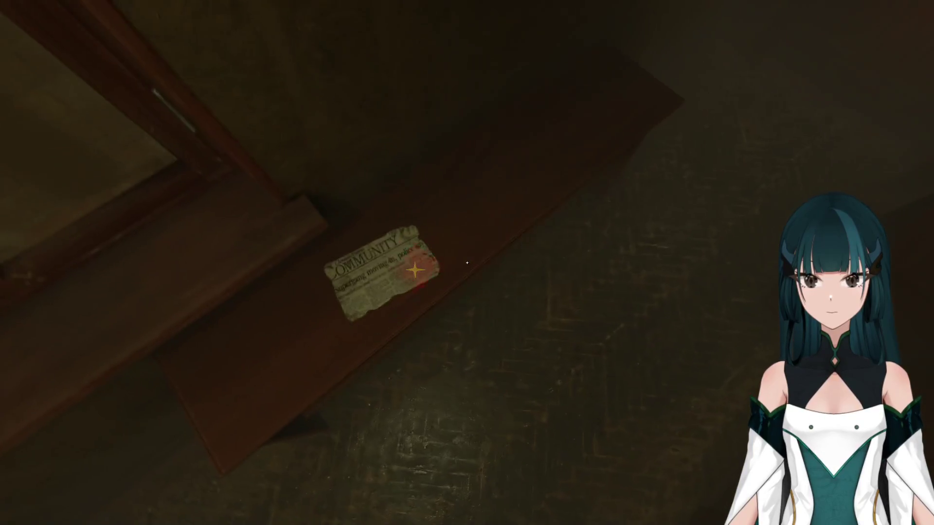
Read and close the COMMUNITY newspaper clipping, then go through the door
{"action": "left_click", "coordinate": [467, 263]}
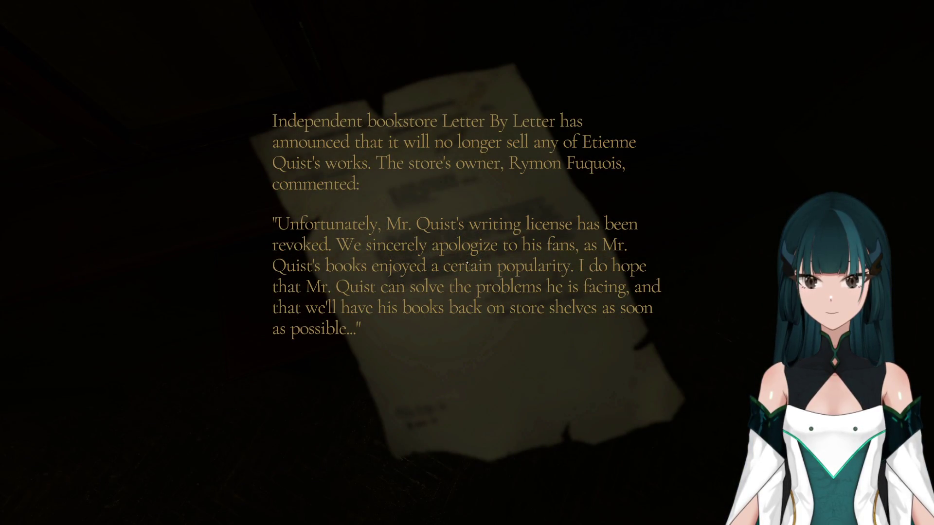
{"action": "left_click", "coordinate": [467, 263]}
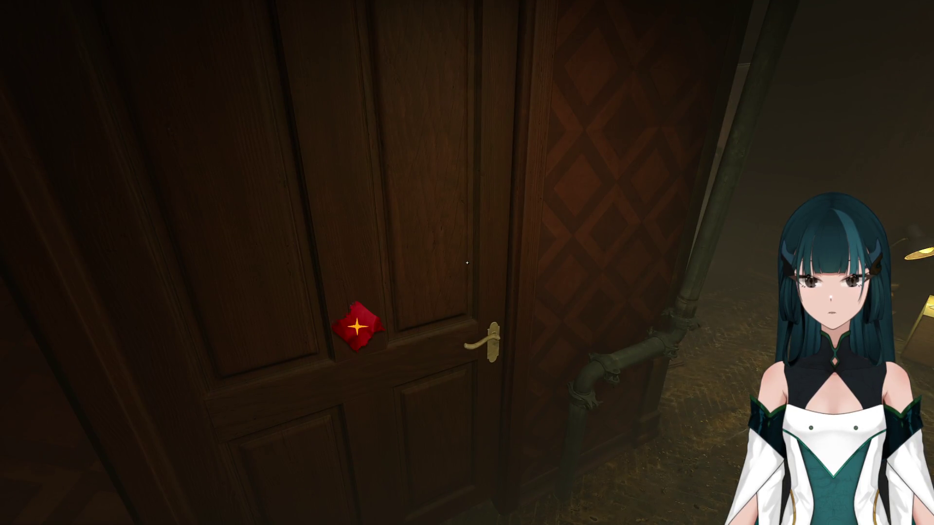
{"action": "left_click", "coordinate": [467, 263]}
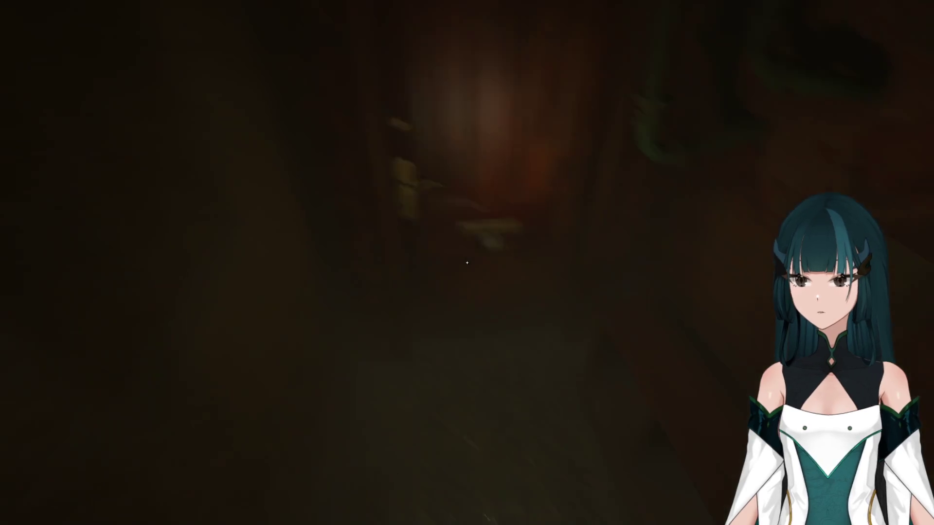
Read the police notice by the door, walk down the corridor and pause the game
{"action": "left_click", "coordinate": [467, 262]}
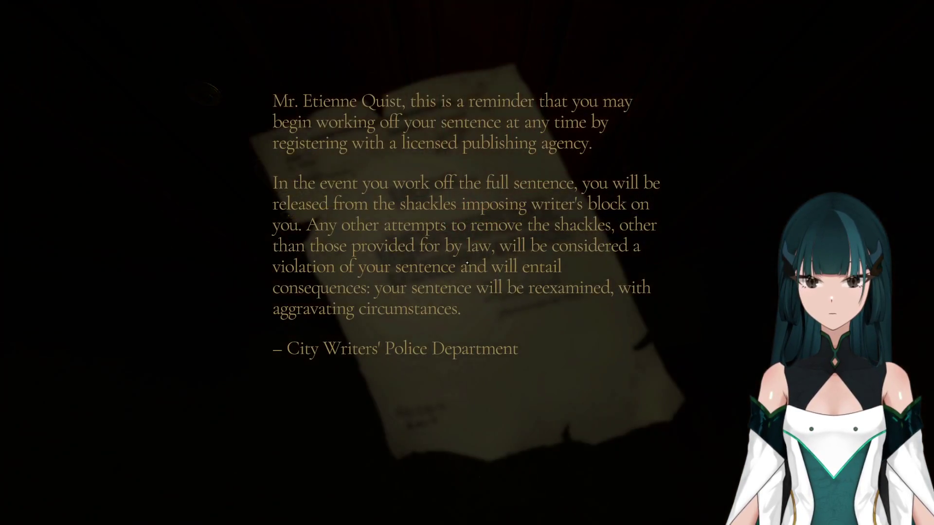
{"action": "left_click", "coordinate": [467, 263]}
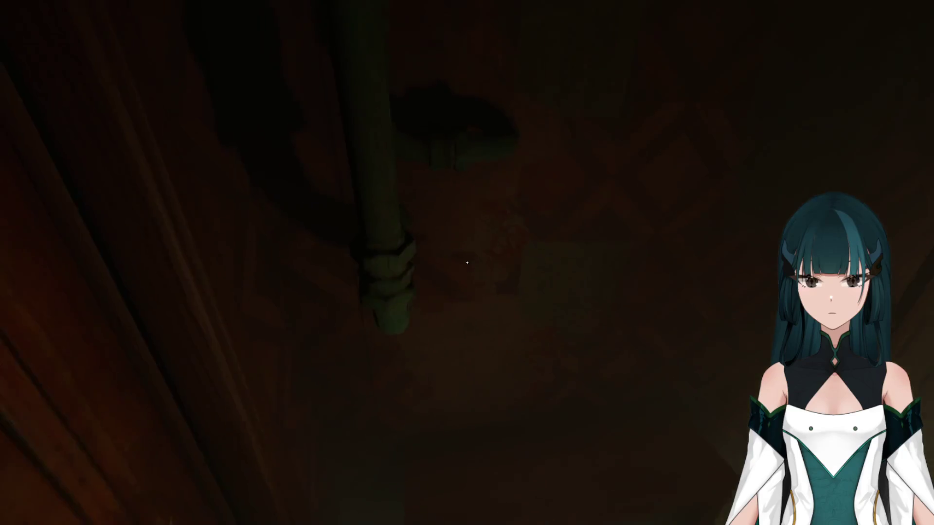
{"action": "key", "text": "w"}
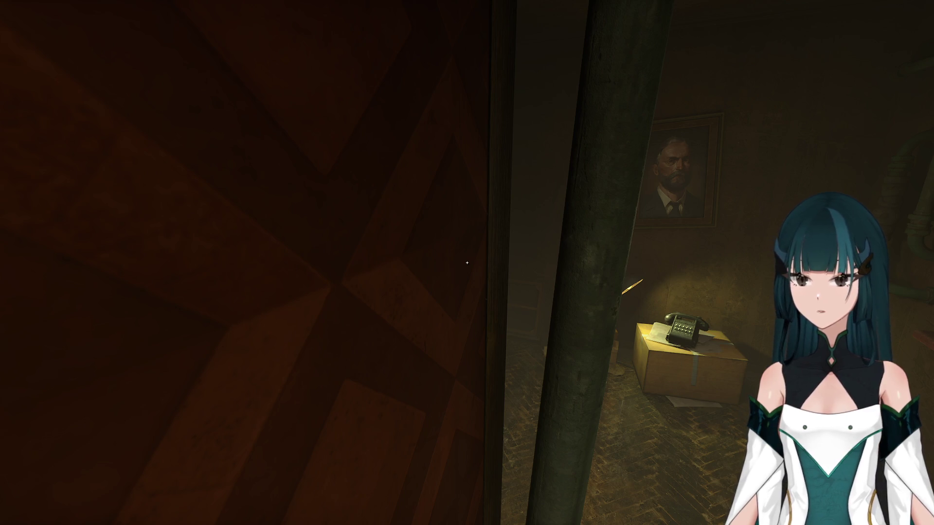
{"action": "key", "text": "Escape"}
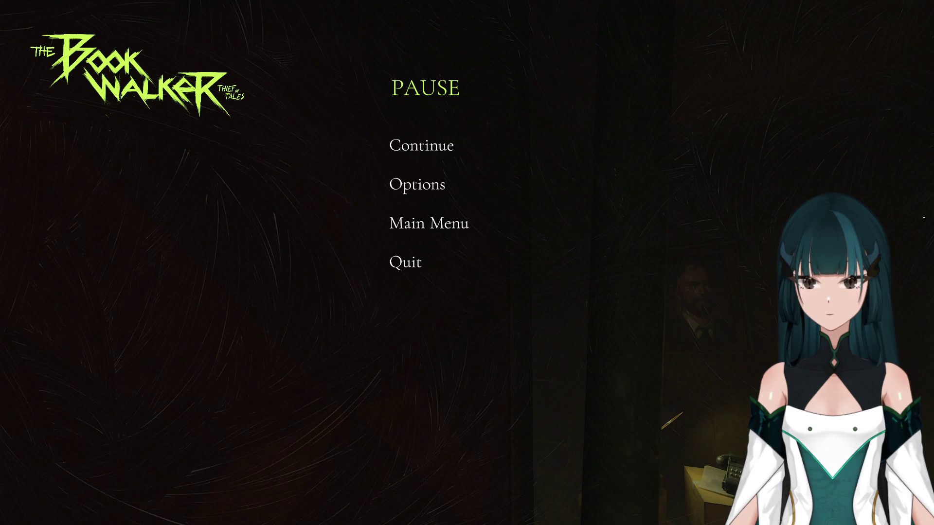
Look at the game's options, then resume playing from the pause screen
{"action": "left_click", "coordinate": [417, 185]}
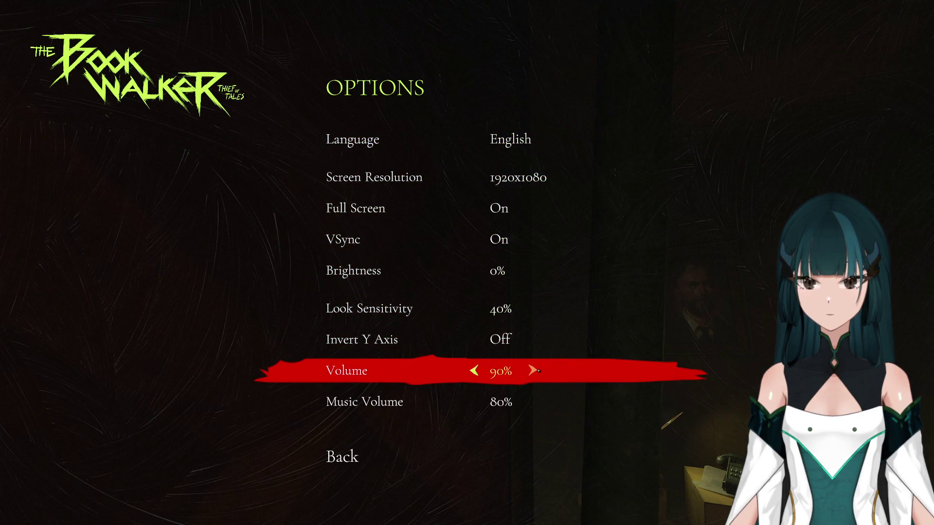
{"action": "left_click", "coordinate": [516, 456]}
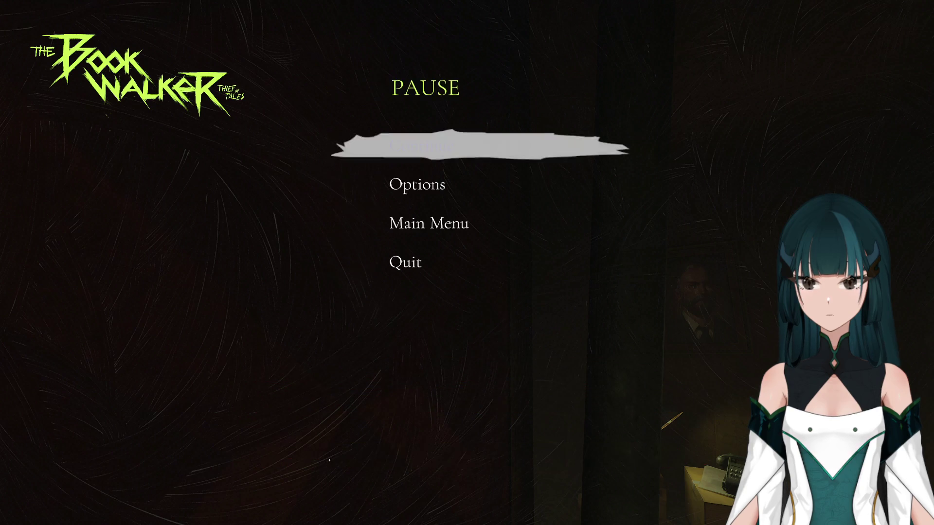
{"action": "left_click", "coordinate": [428, 146]}
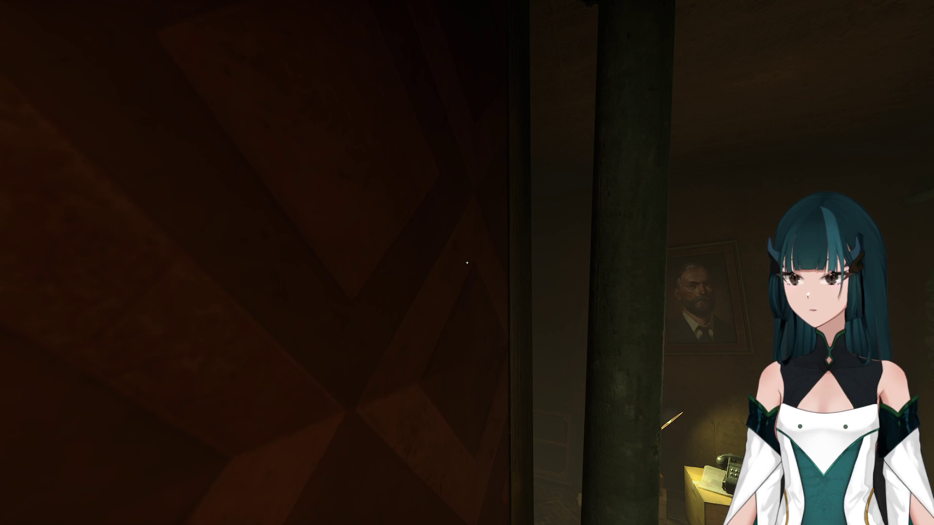
Walk into the briefcase room, view the open book close-up, then back out
{"action": "key", "text": "w"}
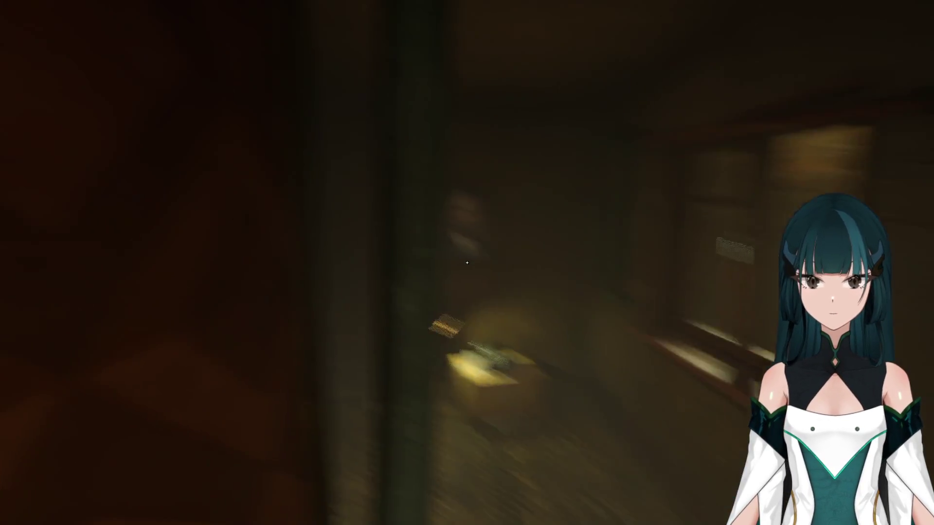
{"action": "key", "text": "w"}
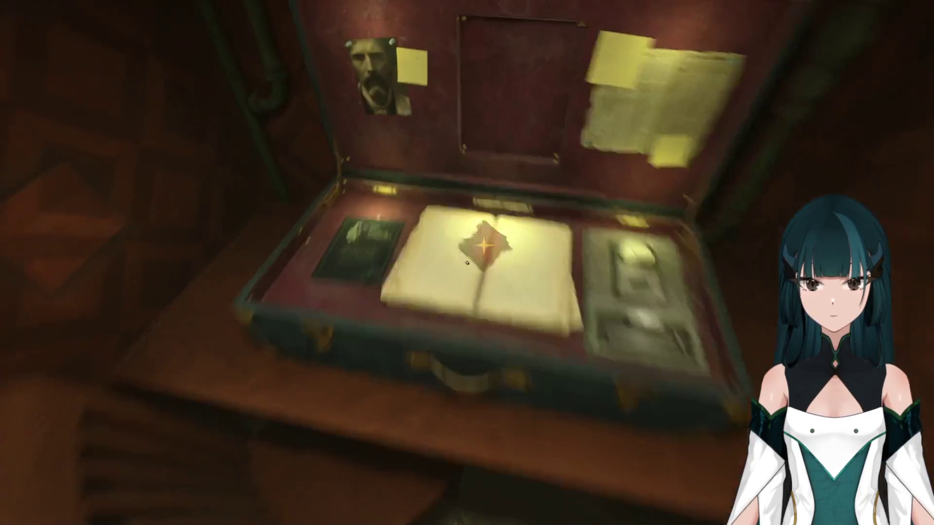
{"action": "left_click", "coordinate": [467, 263]}
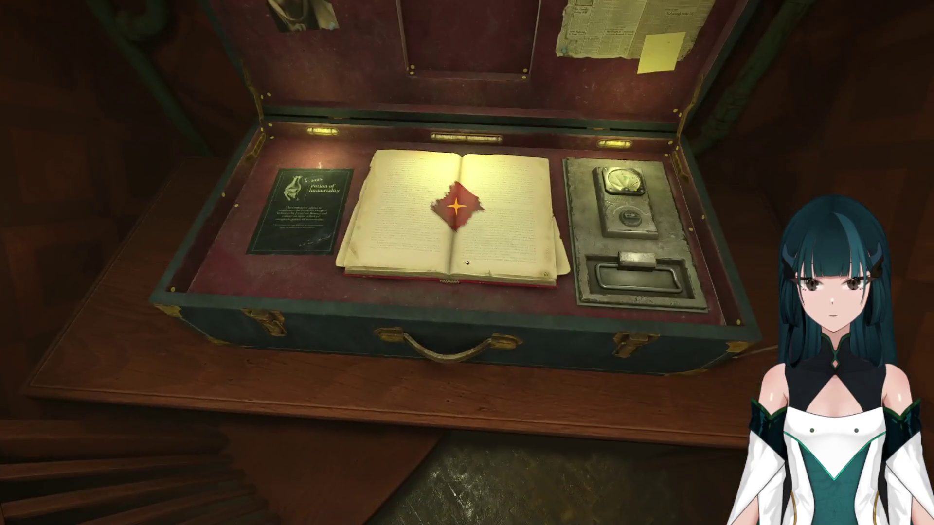
{"action": "key", "text": "Escape"}
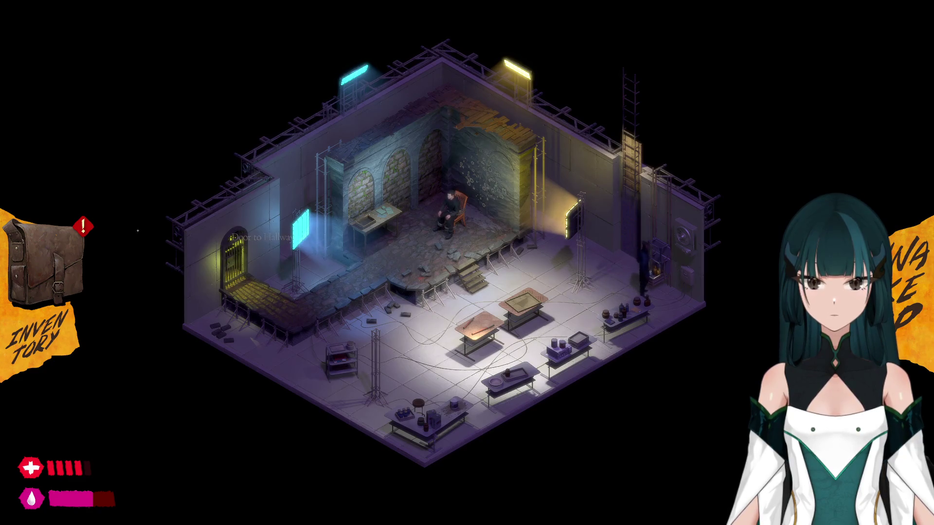
Review Blue Sulfur, Green Salt, Dried-up Plant, Tools and Crowbar Parts in the inventory, then close it
{"action": "left_click", "coordinate": [43, 233]}
{"action": "left_click", "coordinate": [139, 252]}
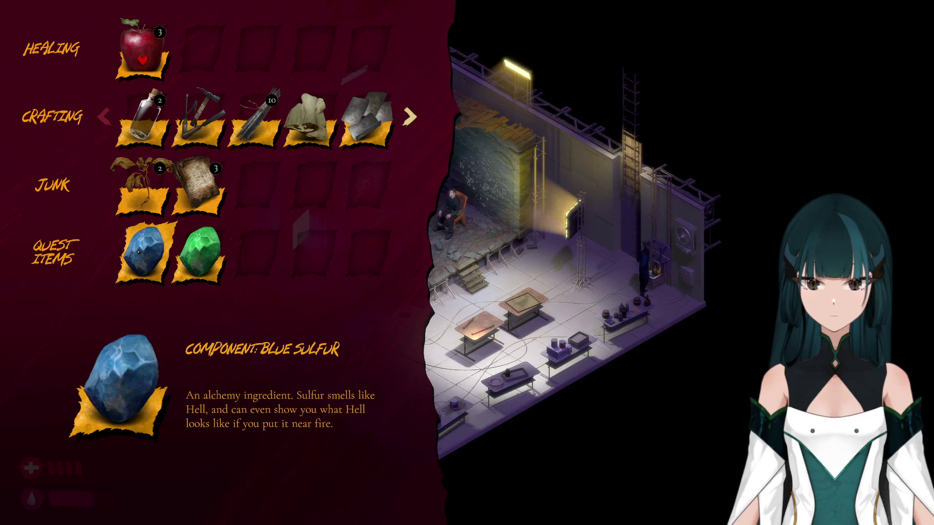
{"action": "left_click", "coordinate": [201, 247]}
{"action": "left_click", "coordinate": [146, 194]}
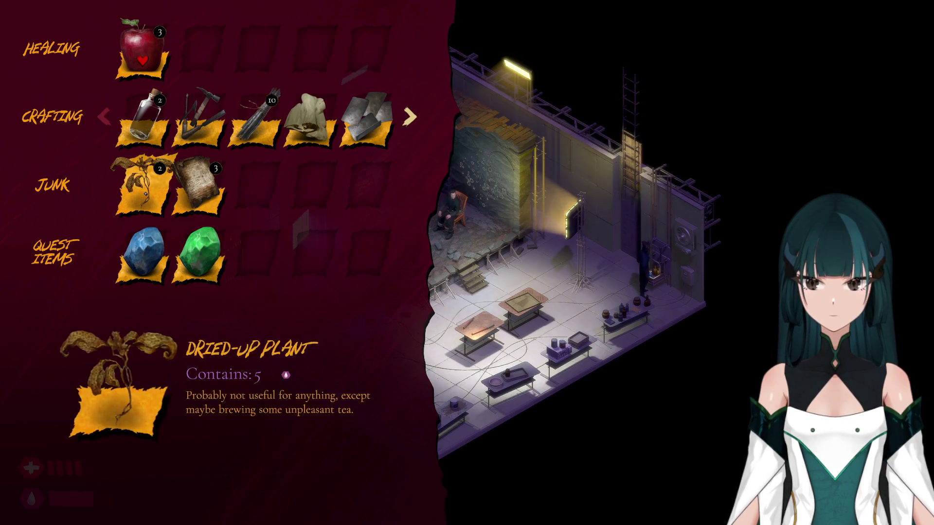
{"action": "left_click", "coordinate": [193, 122]}
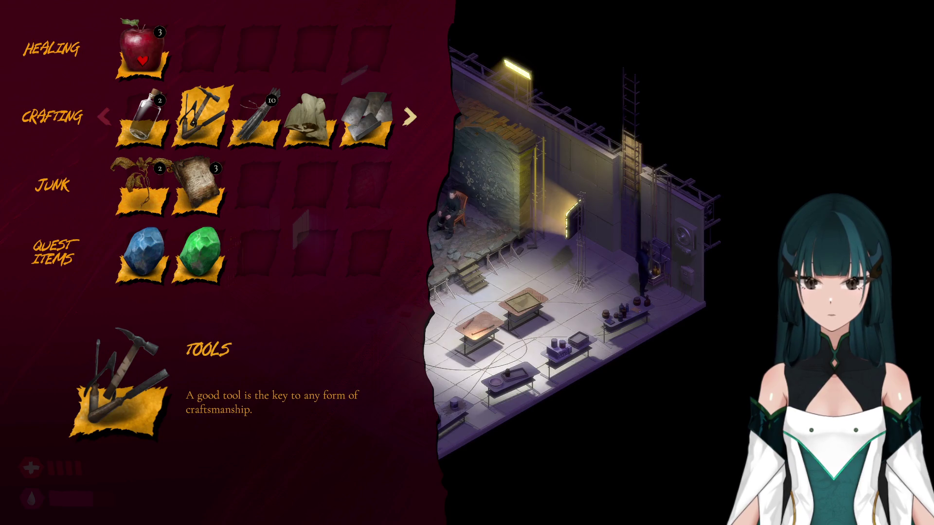
{"action": "left_click", "coordinate": [269, 126]}
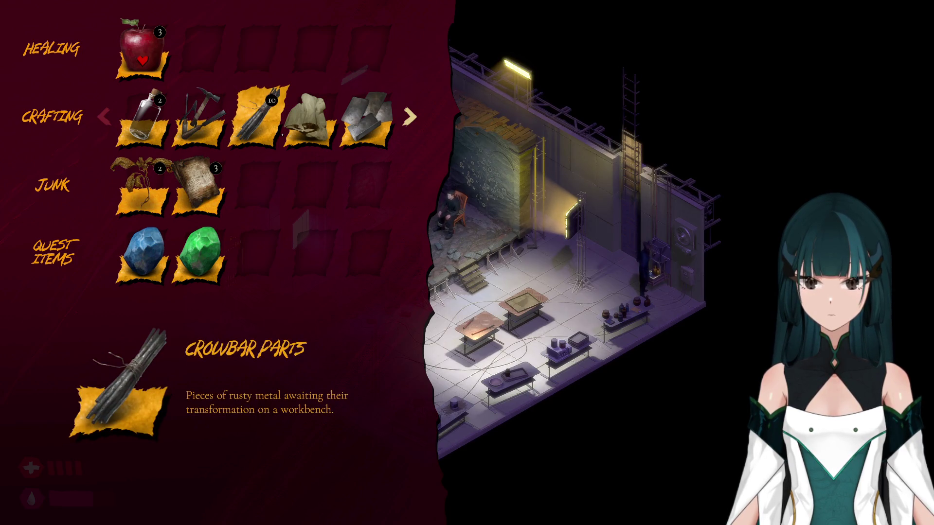
{"action": "key", "text": "Escape"}
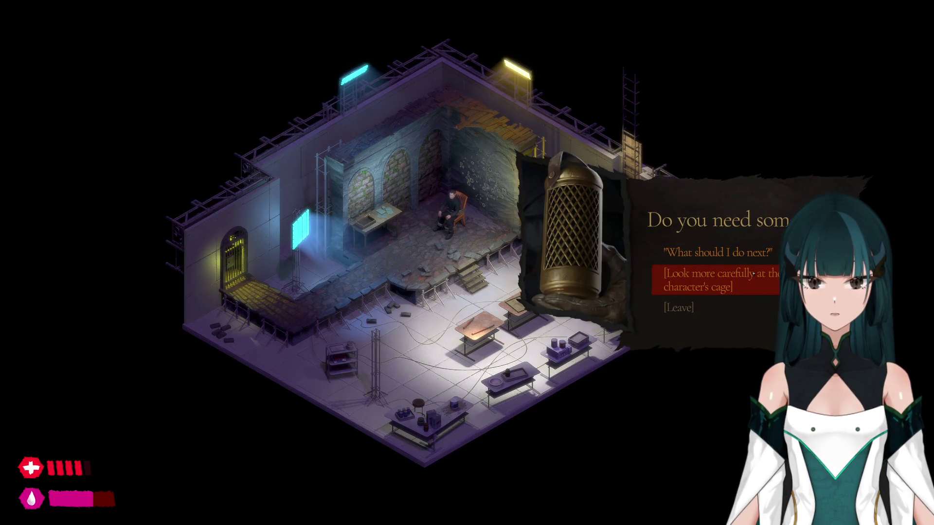
Leave the cage conversation and walk across the lab toward the hallway door
{"action": "left_click", "coordinate": [678, 307]}
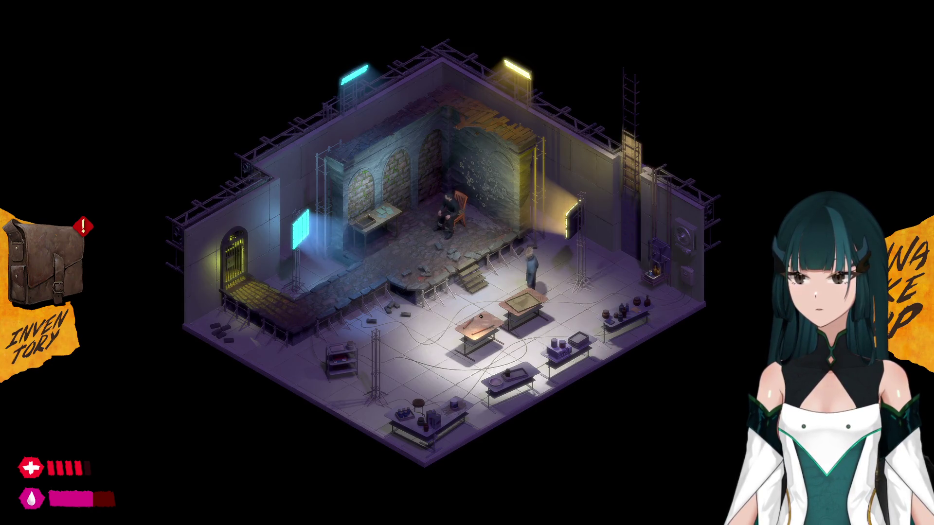
{"action": "left_click", "coordinate": [470, 309]}
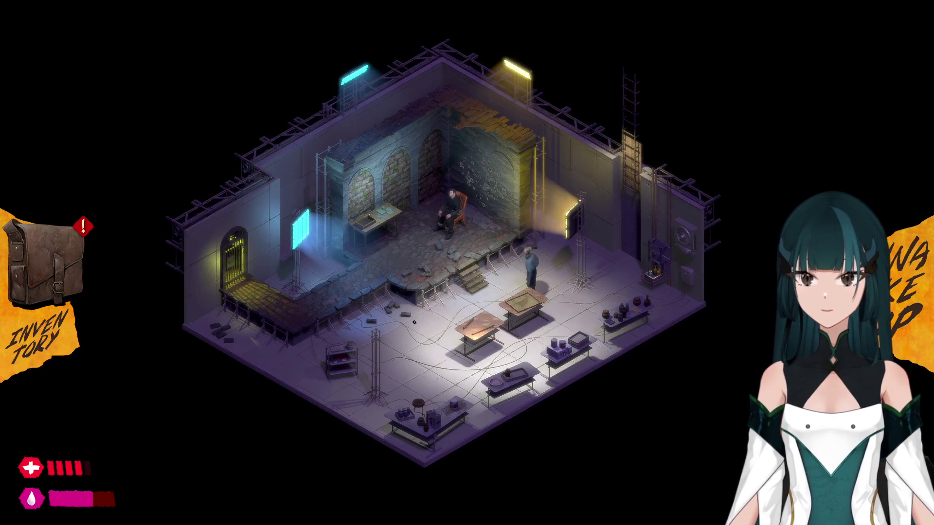
{"action": "left_click", "coordinate": [230, 263]}
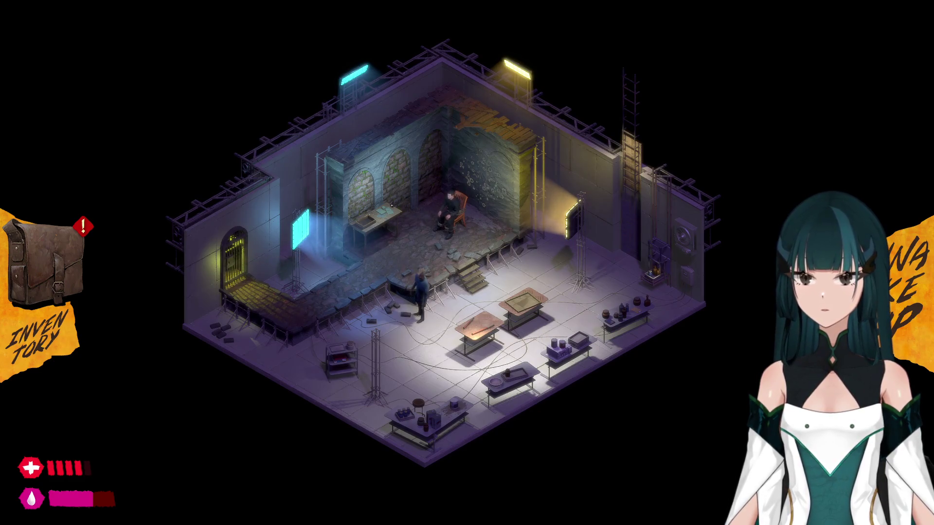
Read the test-results papers on the desk, examine the gun case, then exit to the hallway
{"action": "left_click", "coordinate": [381, 213]}
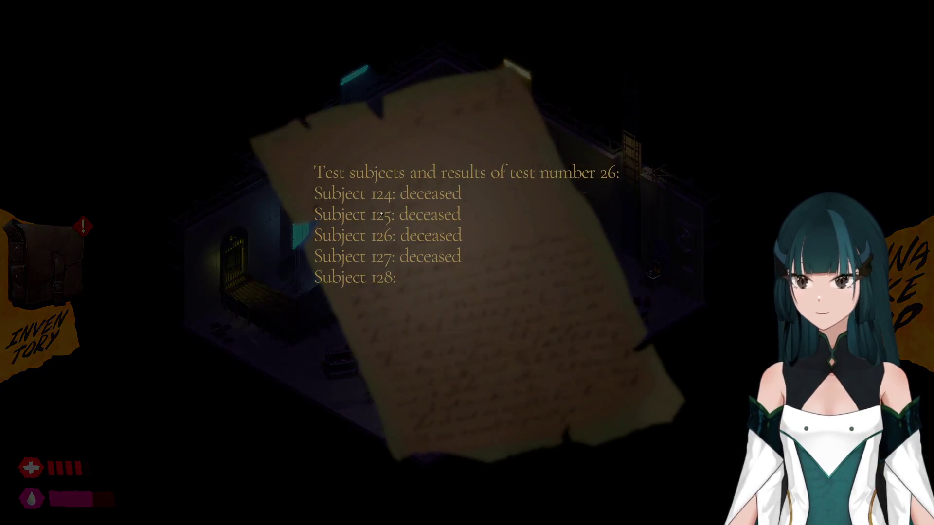
{"action": "left_click", "coordinate": [370, 298]}
{"action": "left_click", "coordinate": [362, 223]}
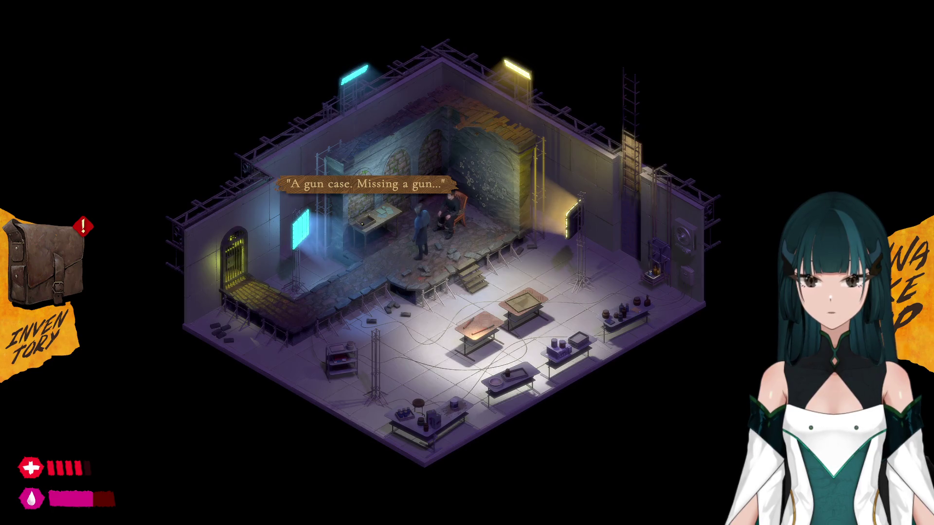
{"action": "left_click", "coordinate": [232, 253]}
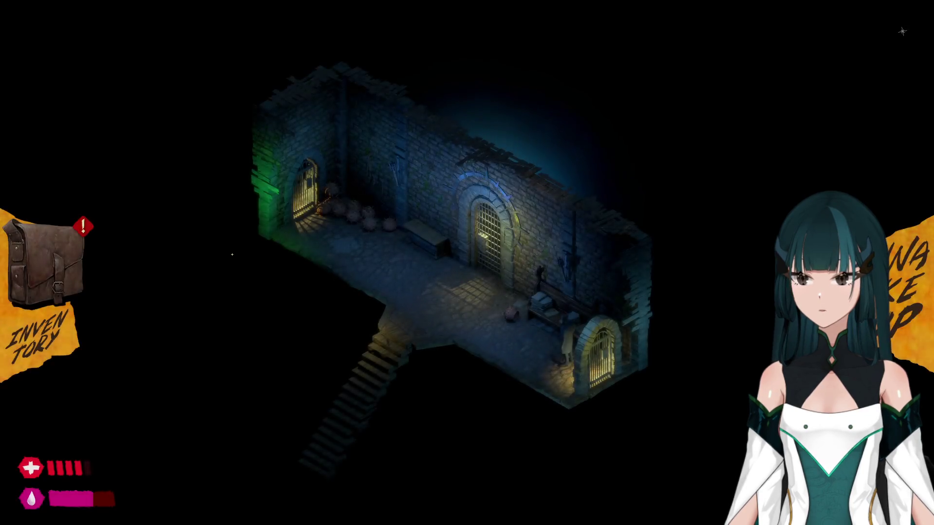
Try the locked Main Entrance gate, then walk into the cell block and explore a jail cell
{"action": "left_click", "coordinate": [486, 232]}
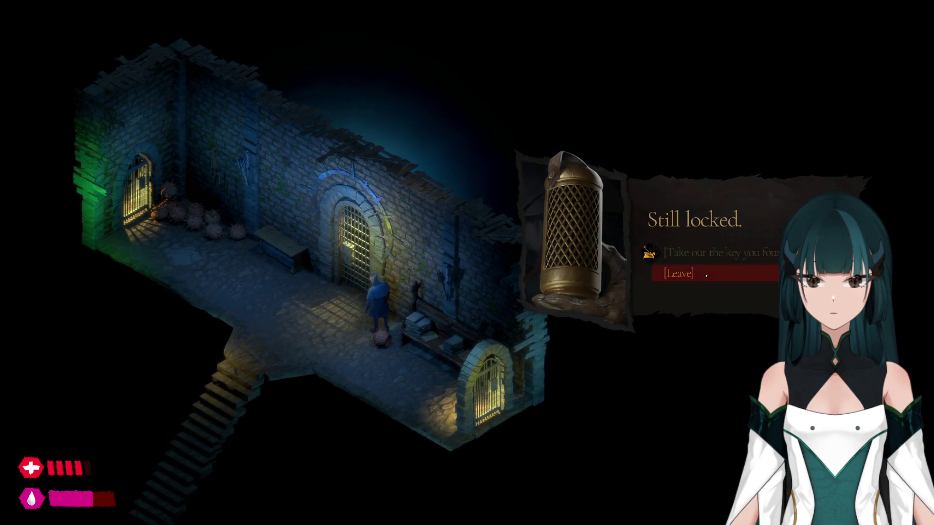
{"action": "left_click", "coordinate": [706, 276]}
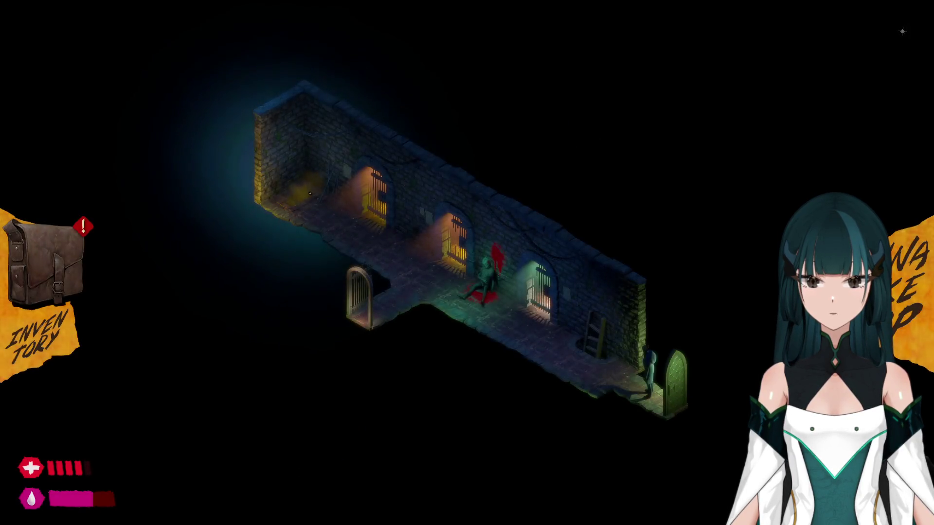
{"action": "left_click", "coordinate": [380, 204]}
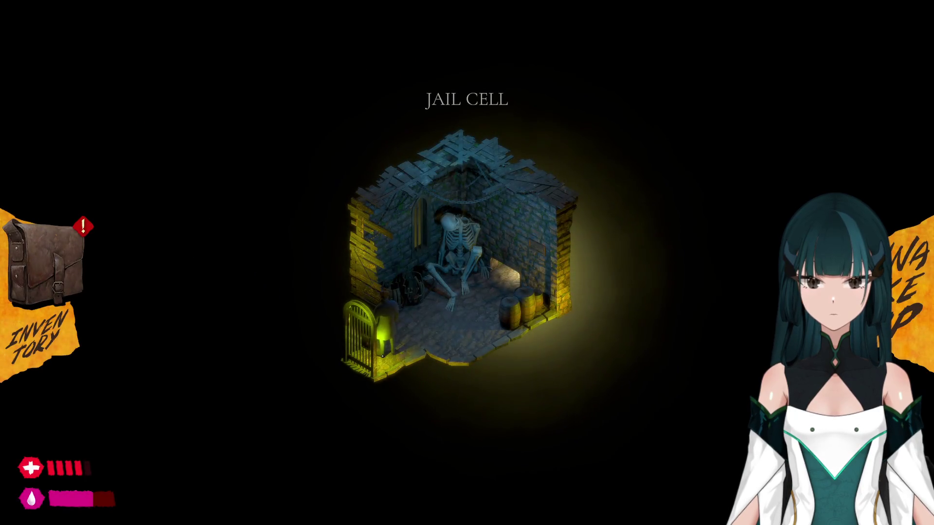
{"action": "left_click", "coordinate": [359, 372]}
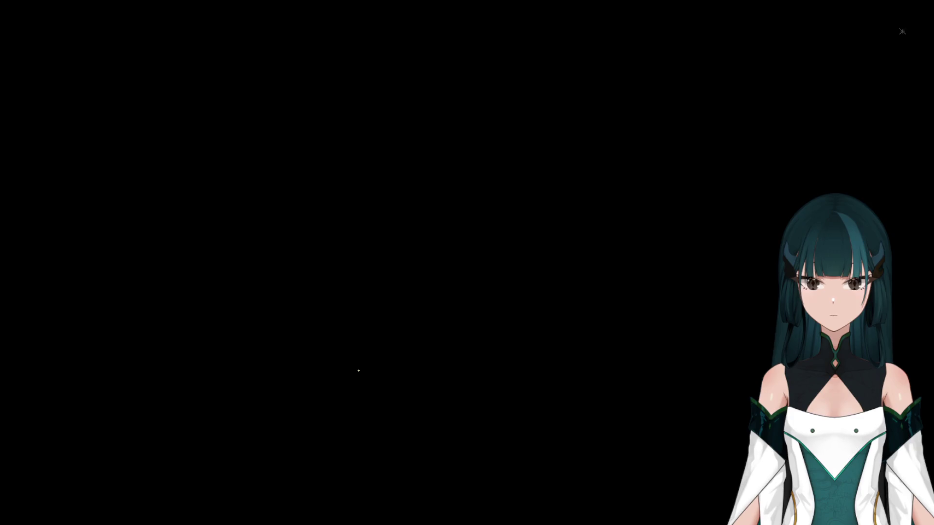
{"action": "left_click", "coordinate": [454, 230]}
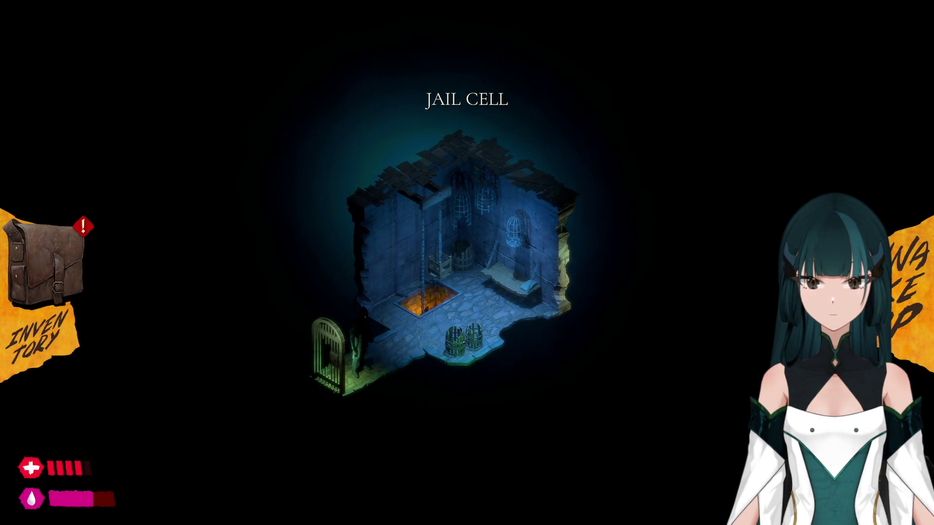
{"action": "left_click", "coordinate": [354, 379]}
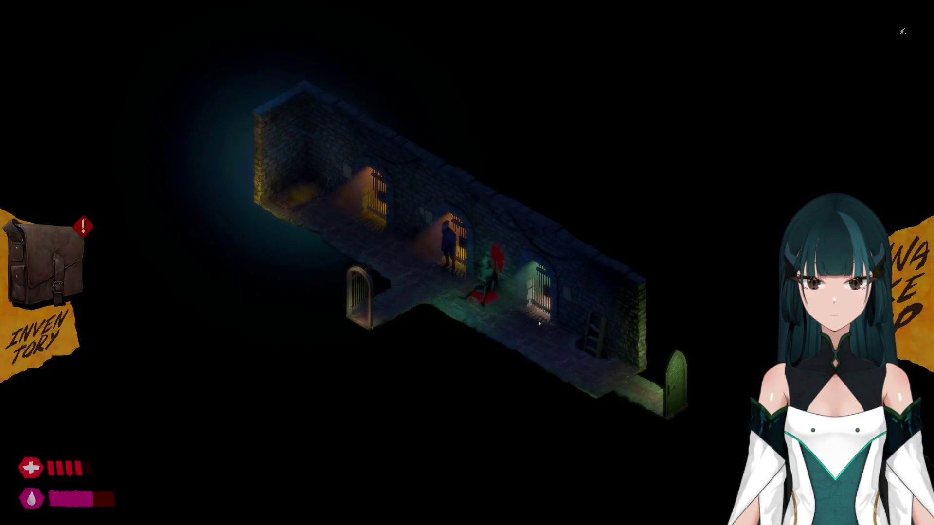
Visit another cell, go down the staircase and use the workbench
{"action": "left_click", "coordinate": [543, 290]}
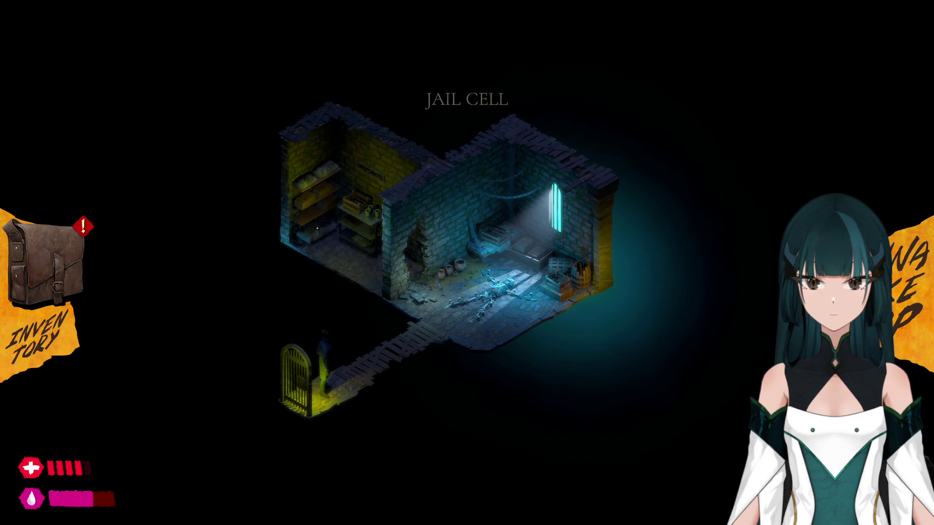
{"action": "left_click", "coordinate": [300, 382]}
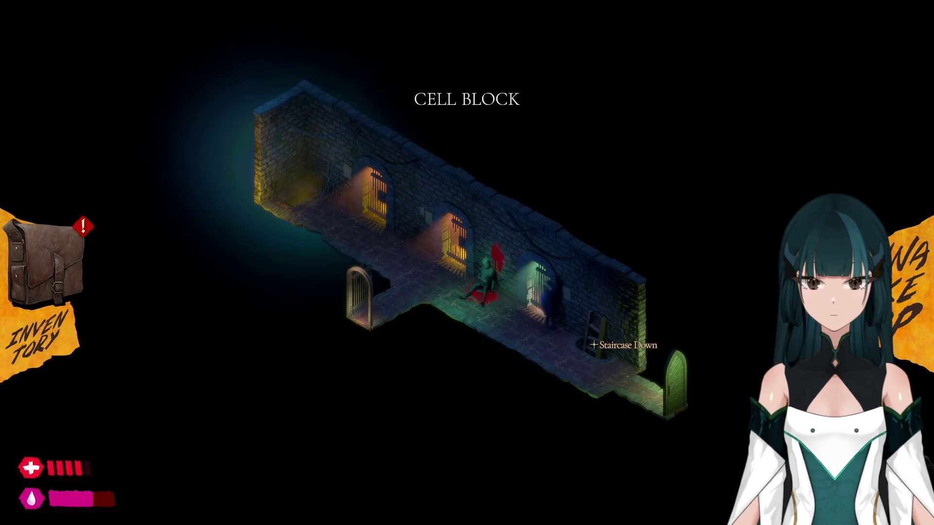
{"action": "left_click", "coordinate": [594, 345]}
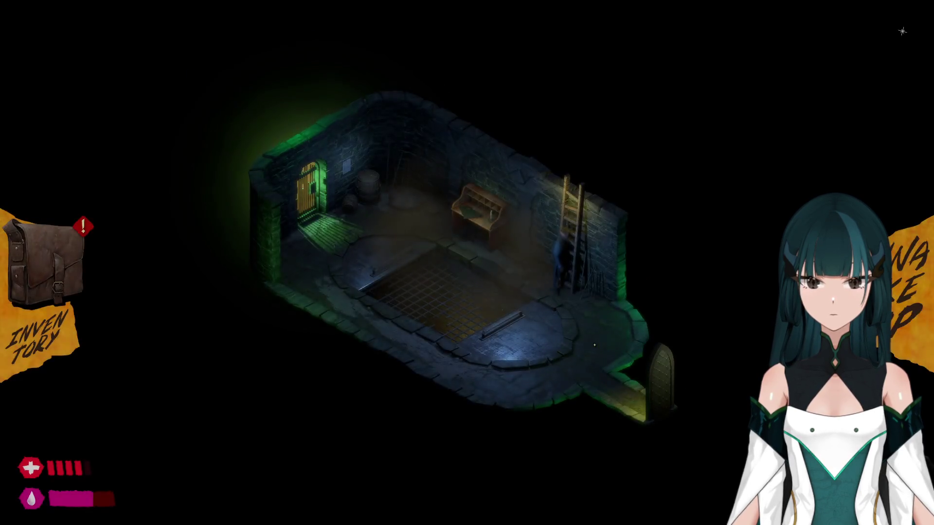
{"action": "left_click", "coordinate": [467, 209]}
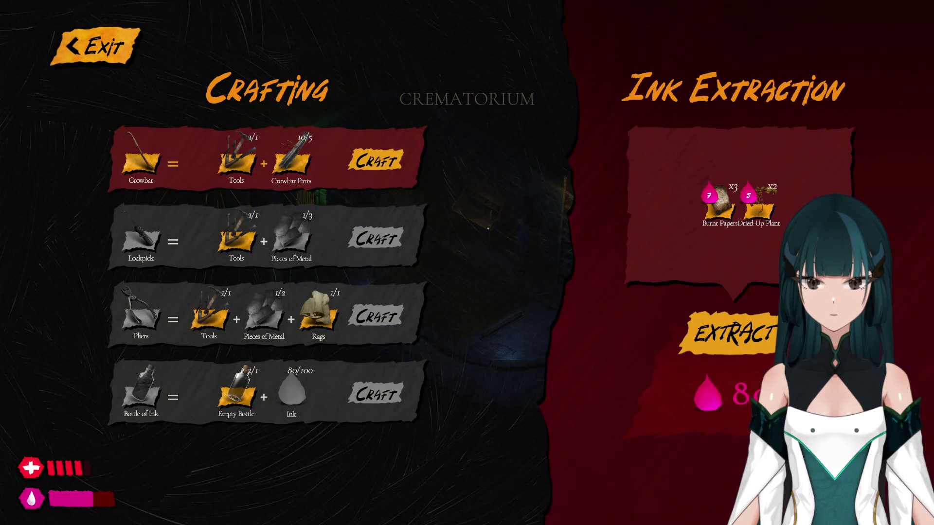
Extract ink from the burnt papers and dried plant, craft a Crowbar and Bottle of Ink, then exit
{"action": "left_click", "coordinate": [749, 335]}
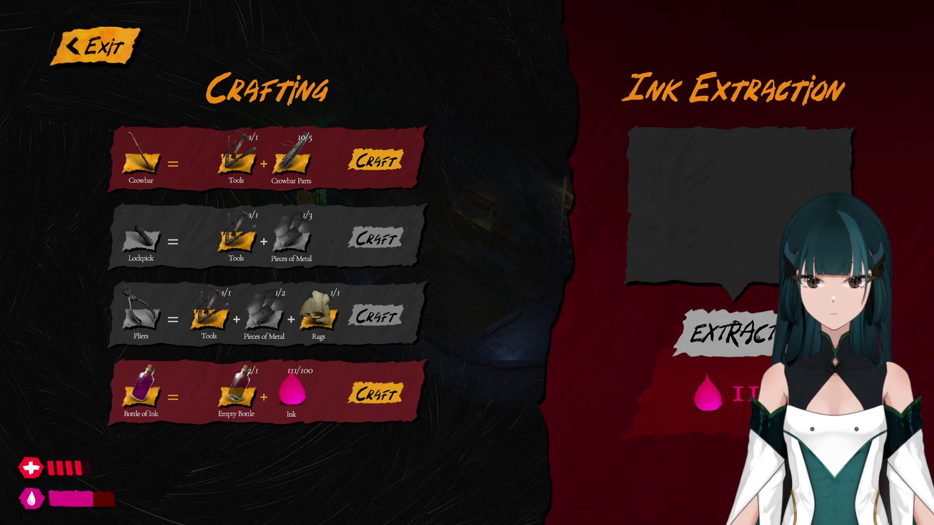
{"action": "left_click", "coordinate": [368, 167]}
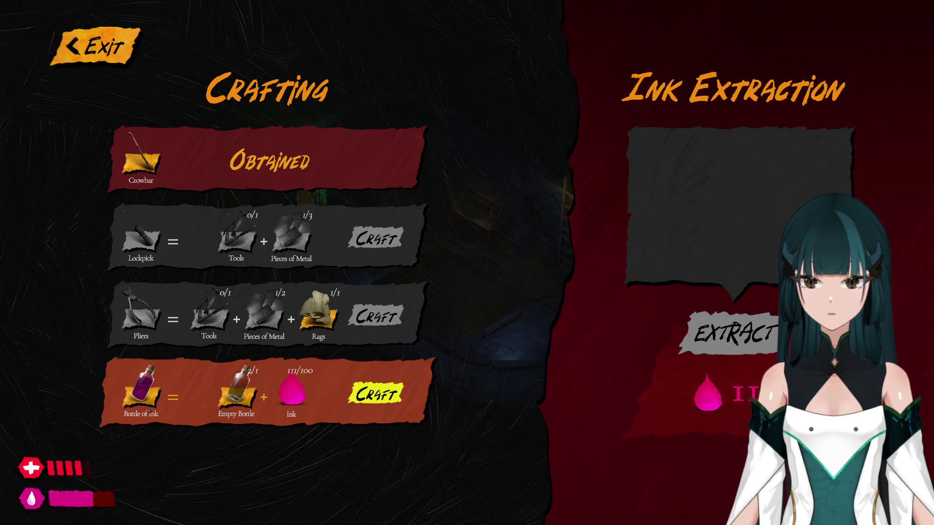
{"action": "left_click", "coordinate": [368, 396]}
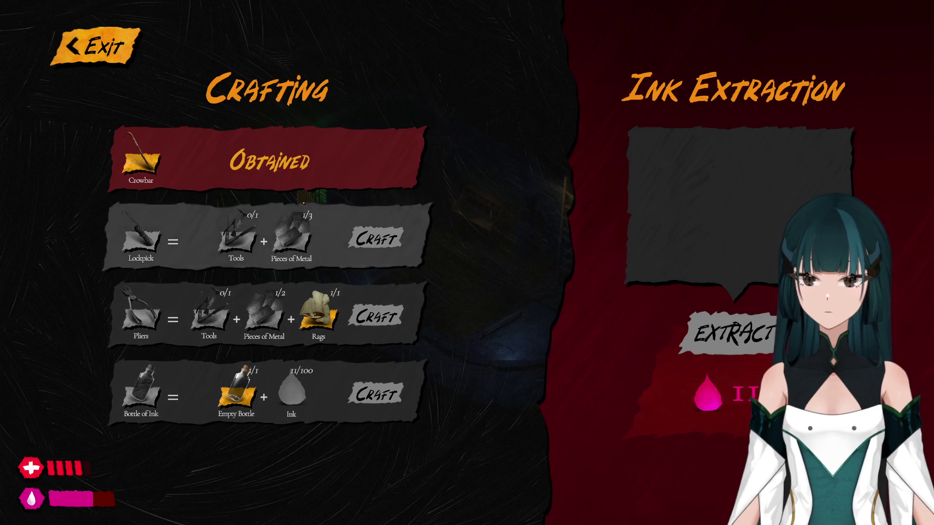
{"action": "left_click", "coordinate": [72, 46]}
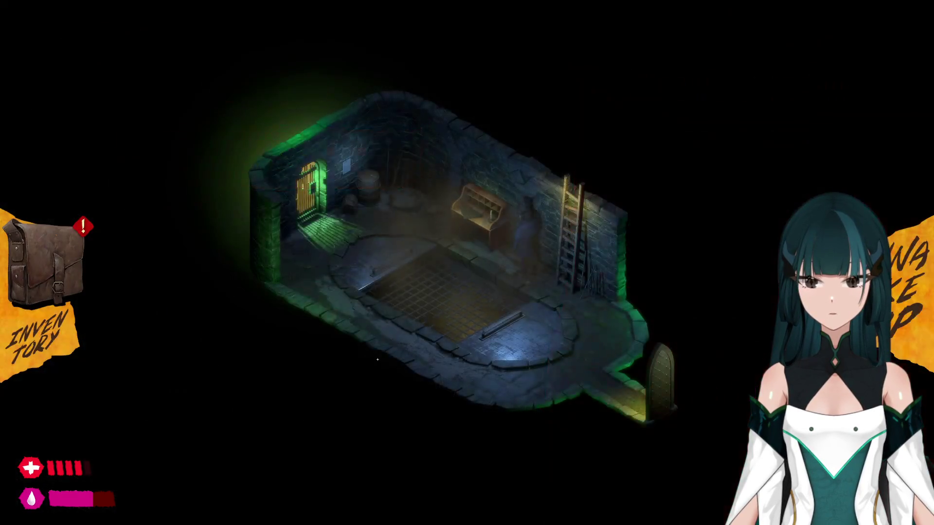